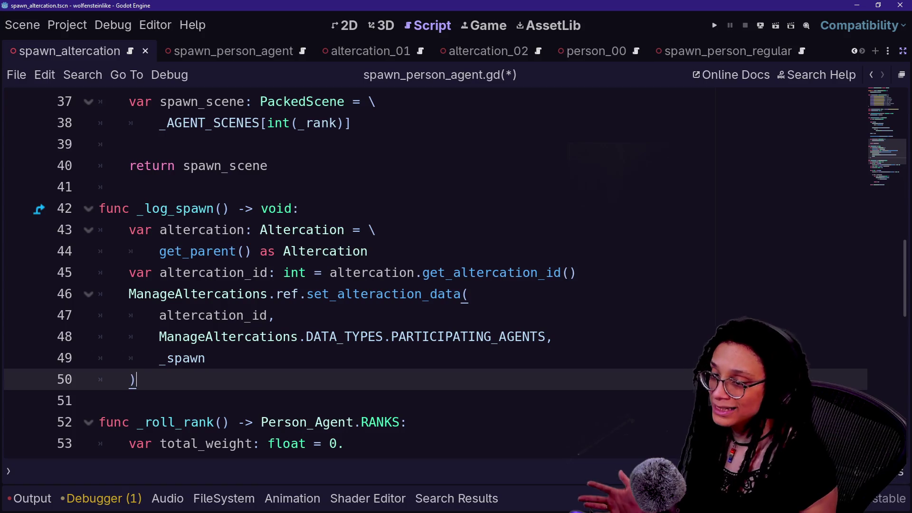
Copy the _log_spawn function from spawn_person_agent.gd and open spawn_person_regular.gd
mouse_move(136, 381)
left_mouse_down()
mouse_move(184, 210)
mouse_move(163, 358)
mouse_move(136, 380)
mouse_move(128, 230)
mouse_move(98, 187)
mouse_move(98, 208)
left_mouse_up()
key("ctrl+c")
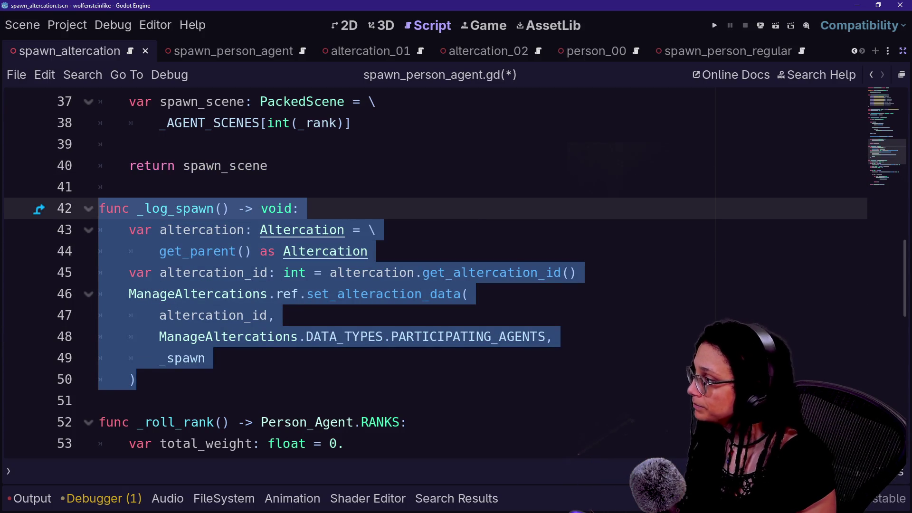
key("shift+alt+o")
key("Down")
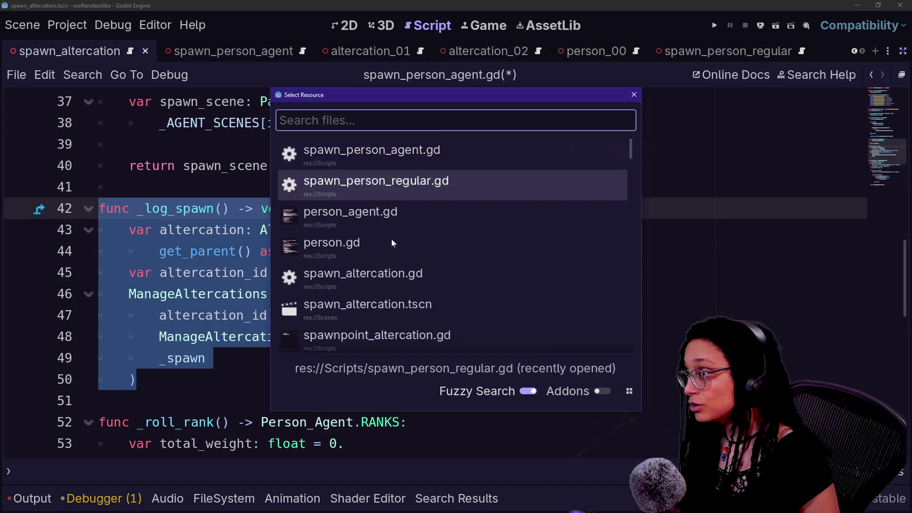
key("Return")
scroll(393, 250, "up", 5)
scroll(455, 272, "down", 4)
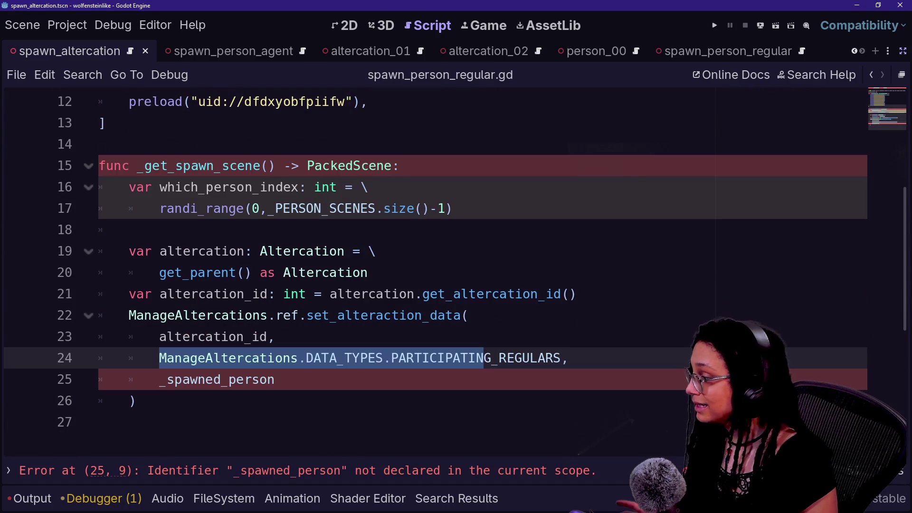
Paste the _log_spawn function at line 28, removing the duplicated header line
left_click(151, 474)
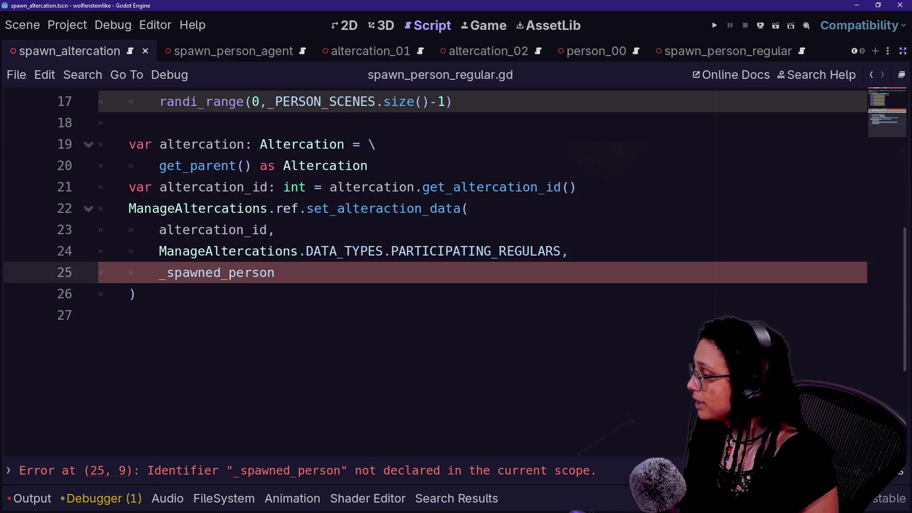
key("Down")
key("Down")
key("Return")
type("@")
key("BackSpace")
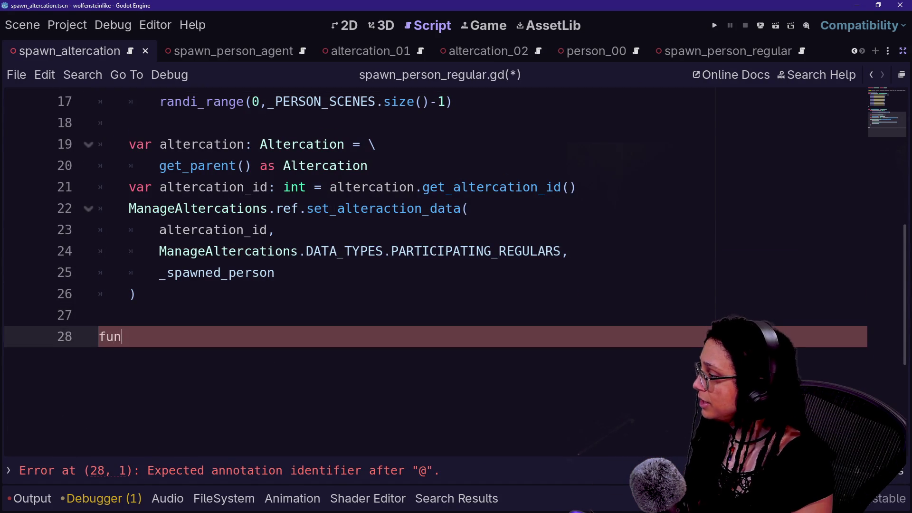
type("_log")
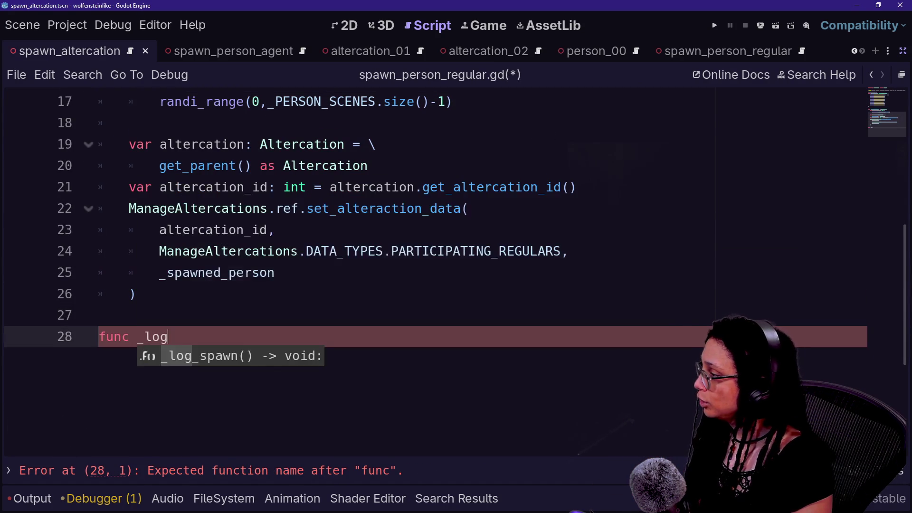
key("Return")
key("Return")
key("ctrl+v")
left_click(307, 337)
key("Up")
key("Up")
key("Up")
key("ctrl+shift+k")
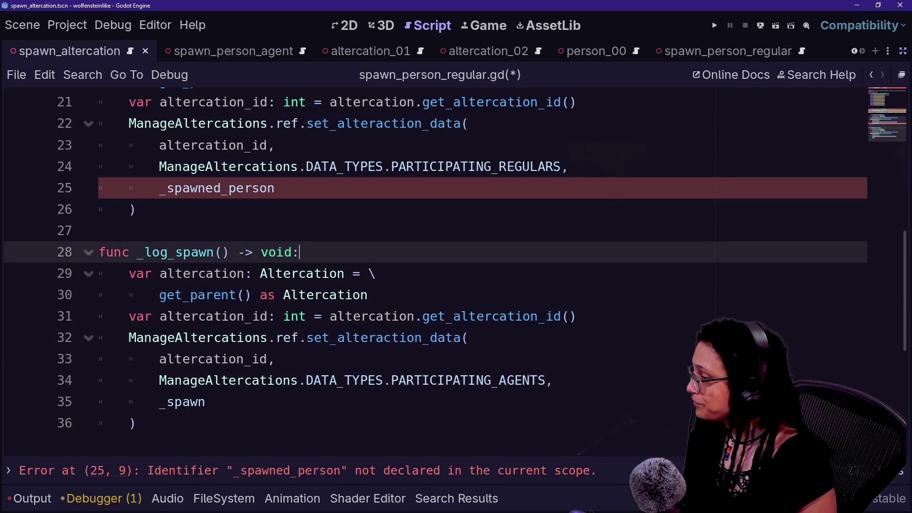
Change PARTICIPATING_AGENTS to PARTICIPATING_REGULARS and save the script
left_click(545, 380)
key("BackSpace")
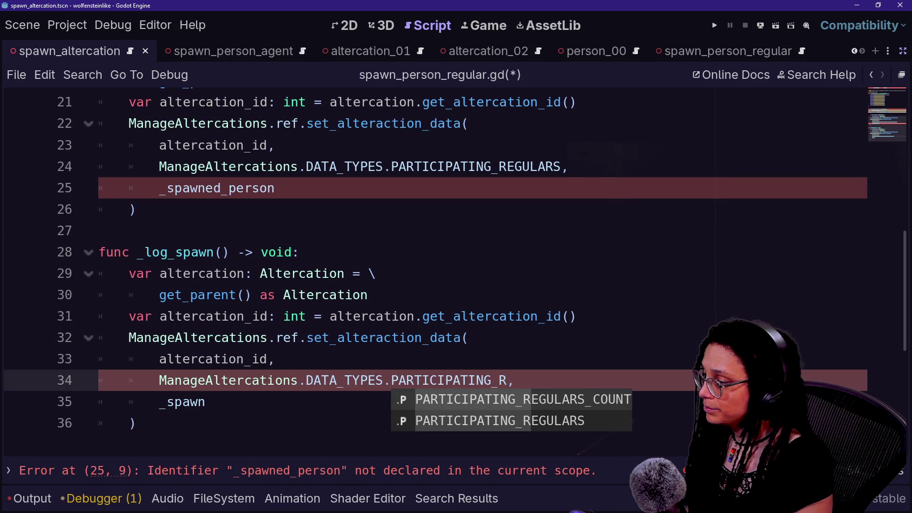
key("Down")
key("Return")
key("ctrl+s")
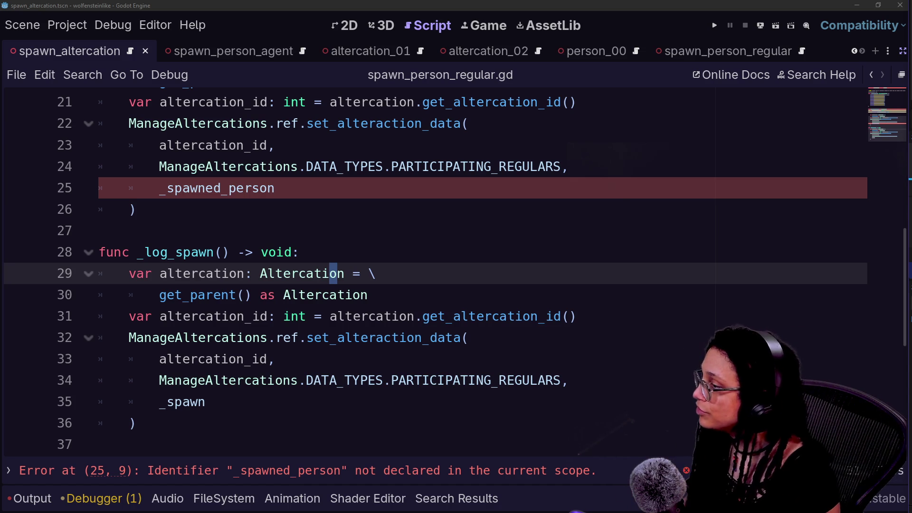
Delete the old altercation logging code on lines 18–26 of _get_spawn_scene
key("Up")
key("Up")
key("Up")
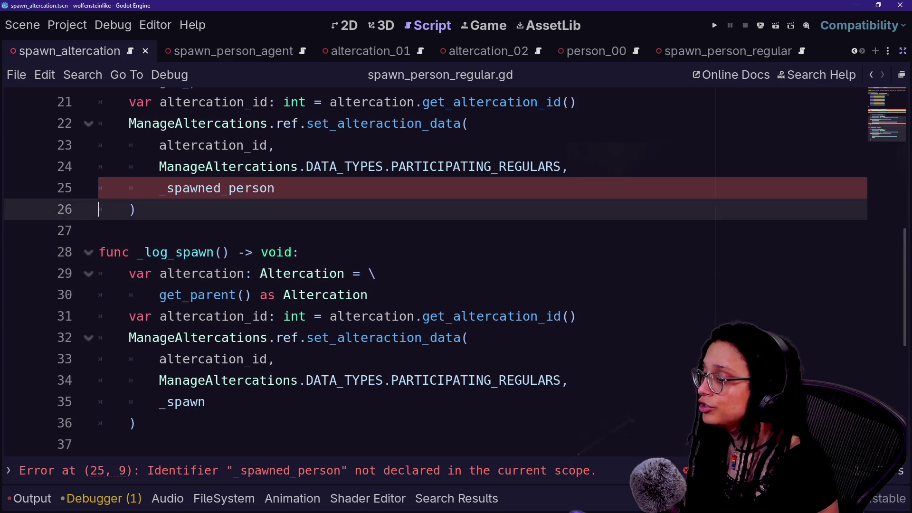
scroll(428, 230, "up", 3)
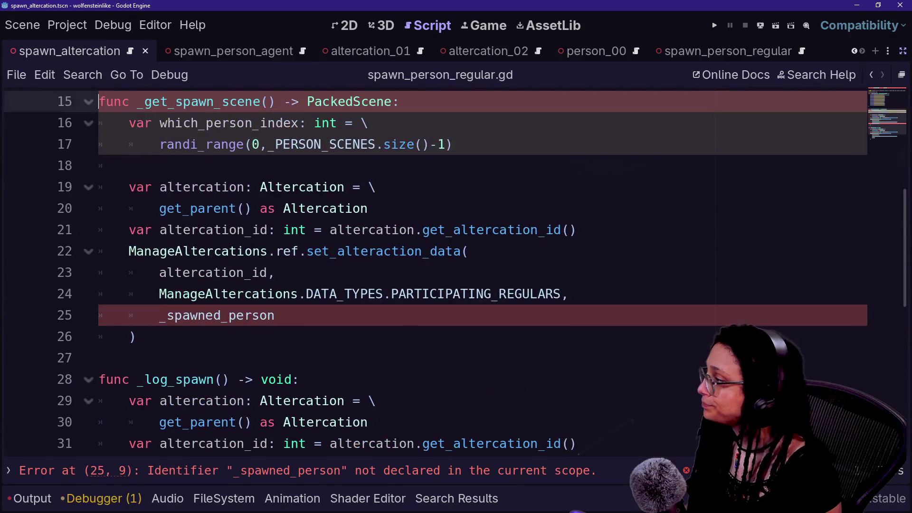
left_click_drag(352, 294, 331, 251)
key("Up")
key("Up")
key("Up")
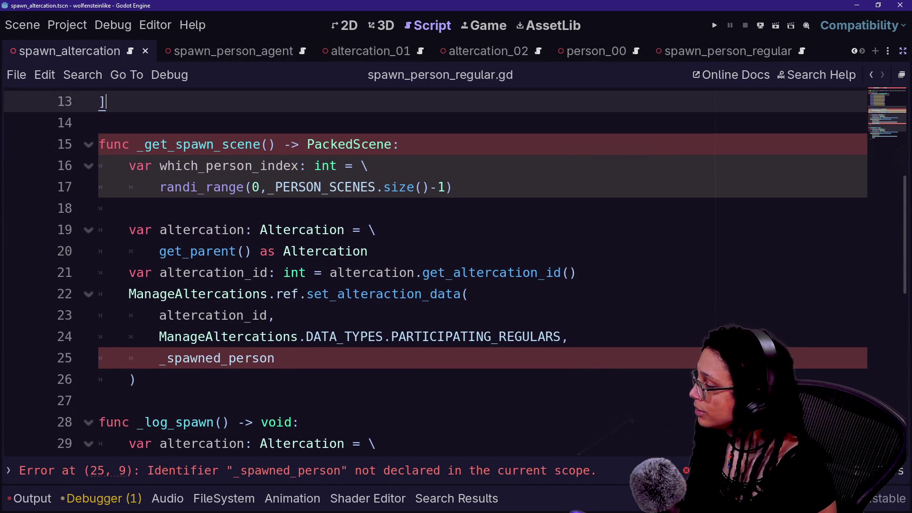
key("Down")
key("Down")
key("Down")
left_click(297, 337)
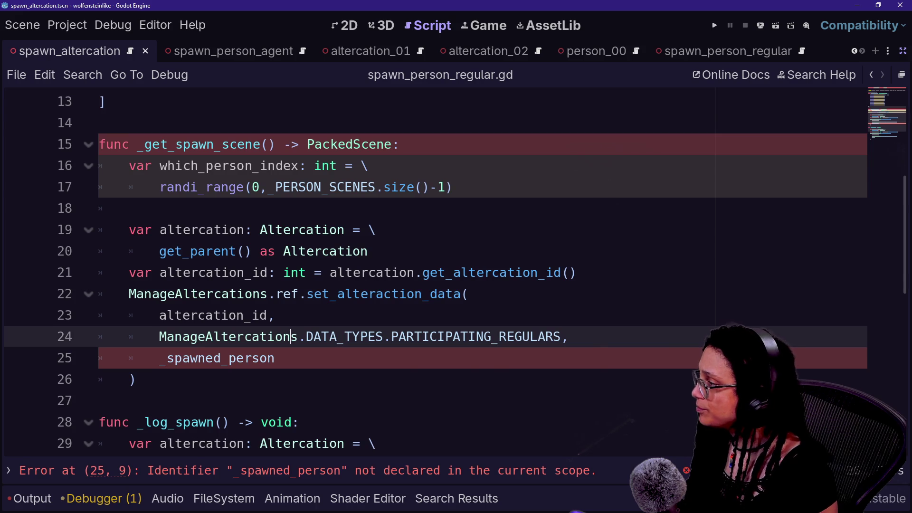
key("Up")
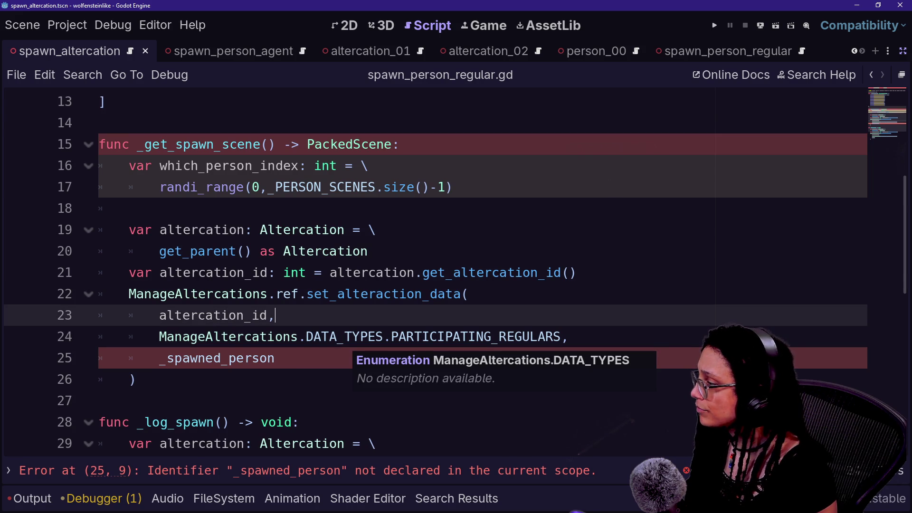
mouse_move(138, 379)
left_mouse_down()
mouse_move(285, 251)
mouse_move(128, 208)
left_mouse_up()
key("BackSpace")
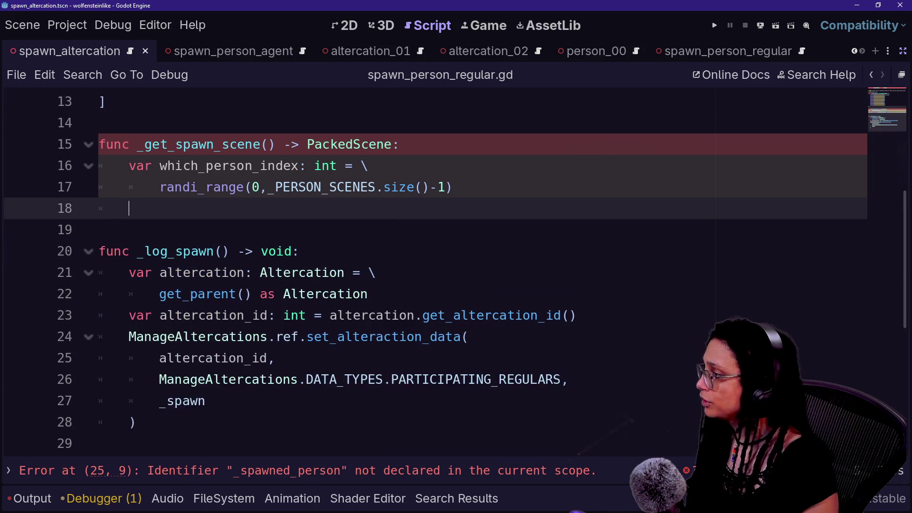
key("BackSpace")
key("BackSpace")
Add a new indented line after line 17 and bring up the clipboard history
mouse_move(452, 187)
left_mouse_down()
mouse_move(267, 187)
mouse_move(47, 144)
mouse_move(32, 163)
left_mouse_up()
left_click(276, 166)
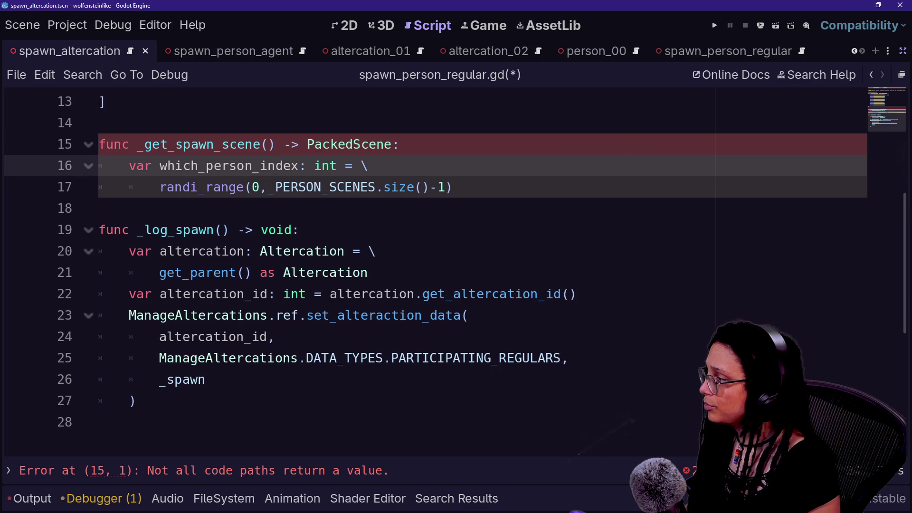
key("Down")
key("End")
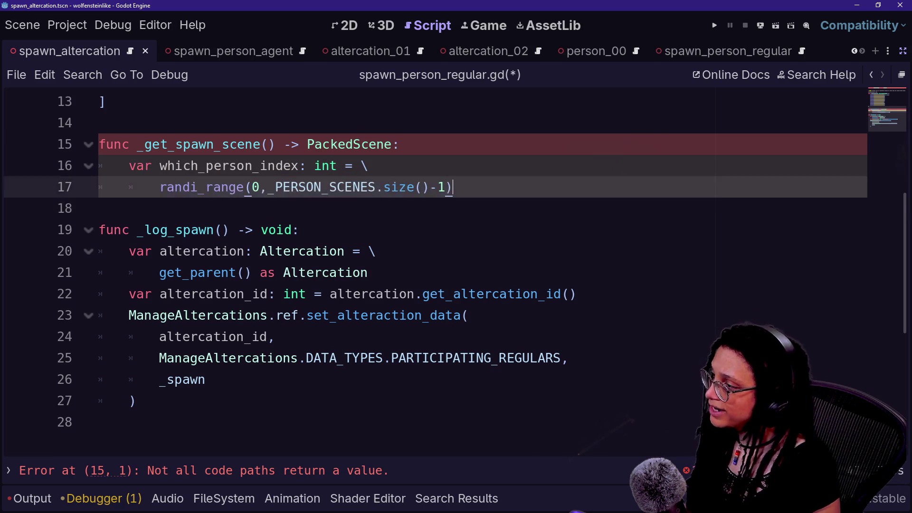
key("Return")
key("super+v")
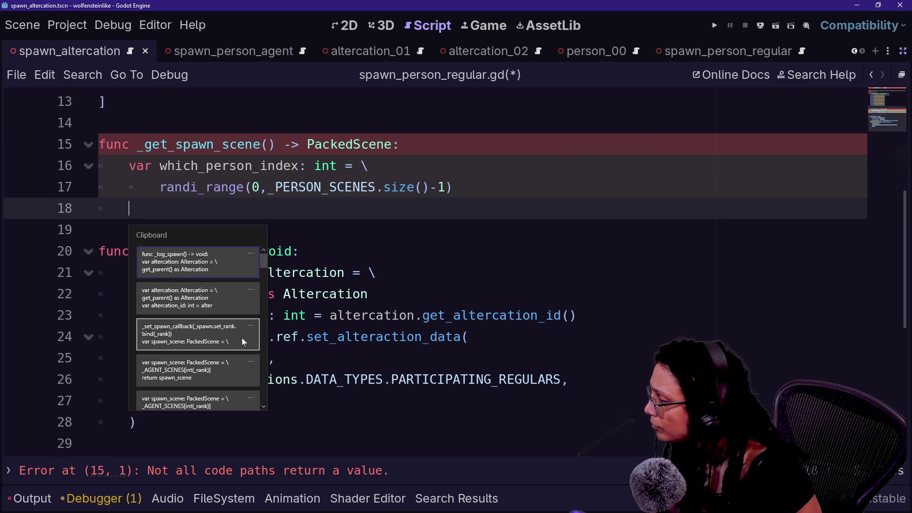
Paste the spawn_scene block and rename _AGENT_SCENES to _PERSON_SCENES
left_click(237, 372)
key("Up")
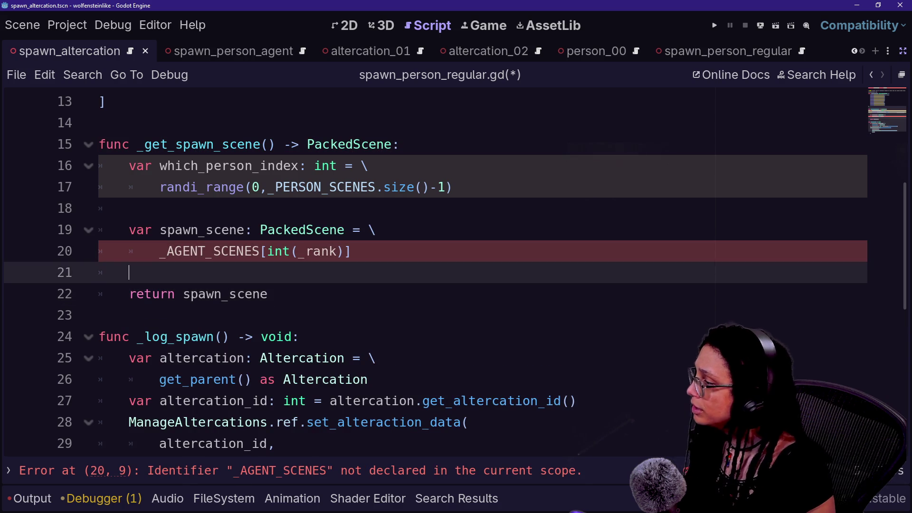
key("shift+Up")
key("shift+Up")
key("shift+Up")
key("shift+Down")
key("shift+Up")
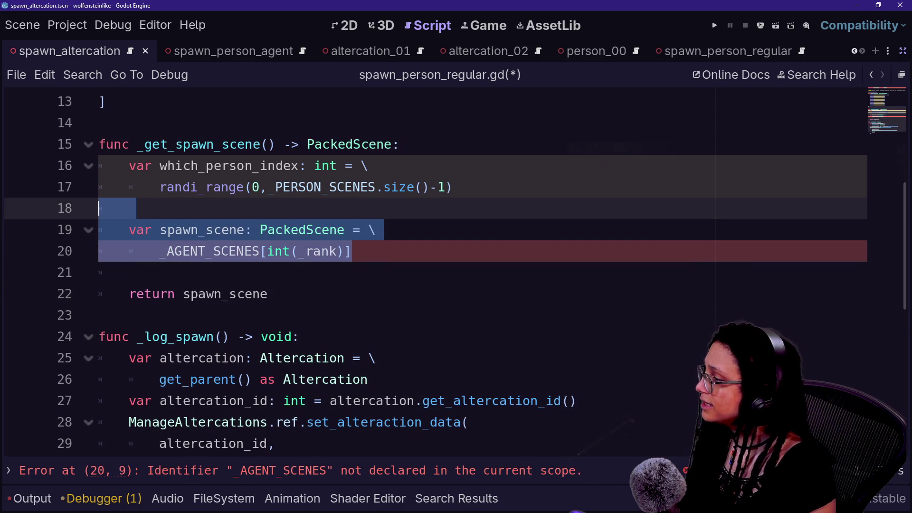
left_click(274, 251)
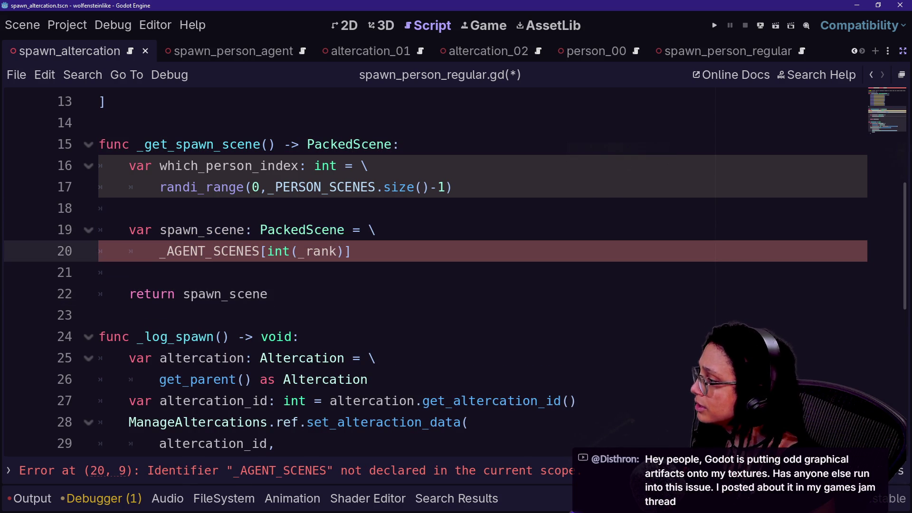
left_click_drag(167, 251, 207, 251)
key("ctrl+Home")
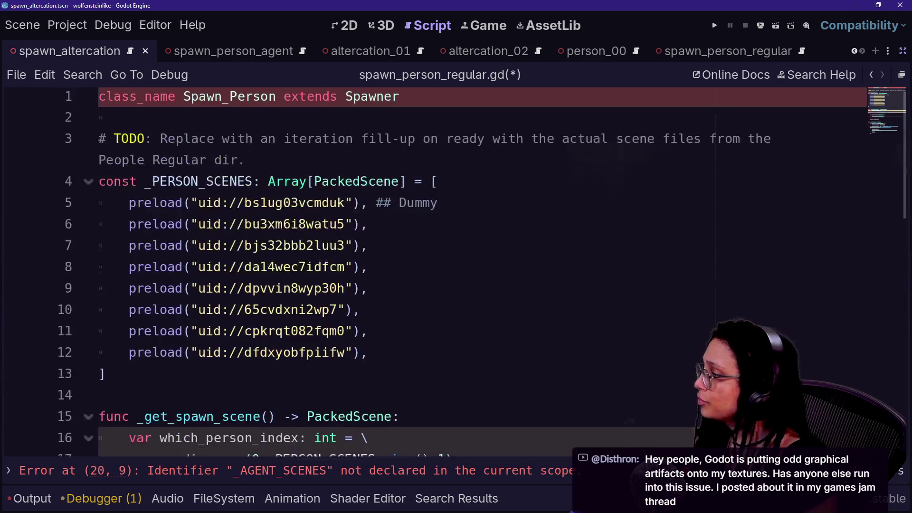
type("PERSON_SCENES[int(_rank")
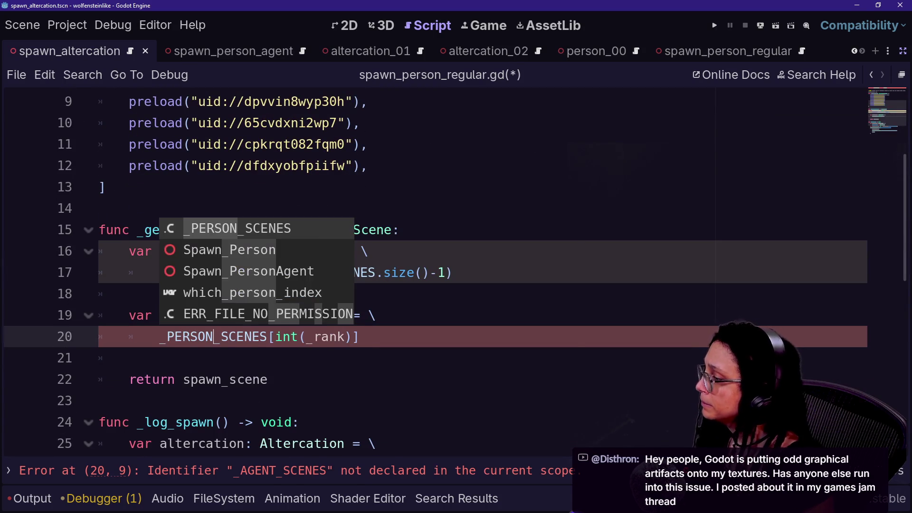
left_click(129, 357)
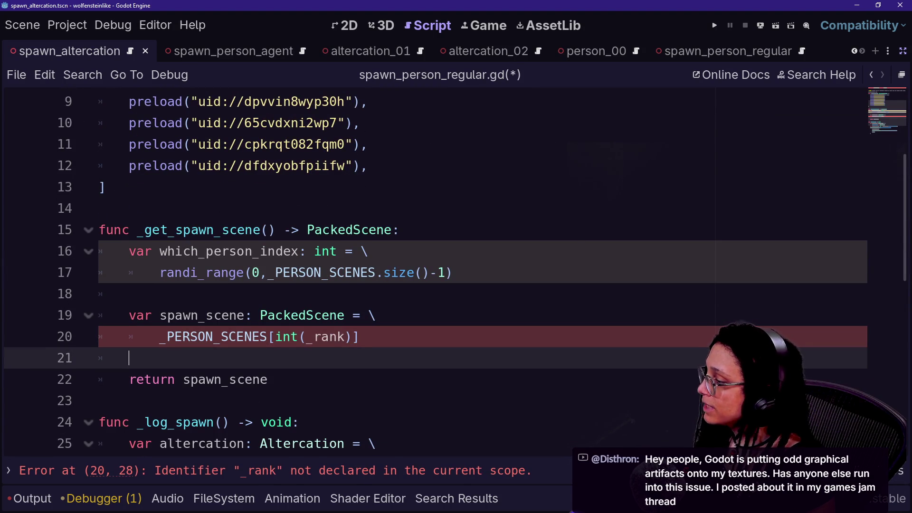
Replace the int(_rank) index with which_person_index
left_click(345, 337)
left_click_drag(345, 337, 307, 337)
key("BackSpace")
key("BackSpace")
key("BackSpace")
key("BackSpace")
key("BackSpace")
key("Delete")
type("which")
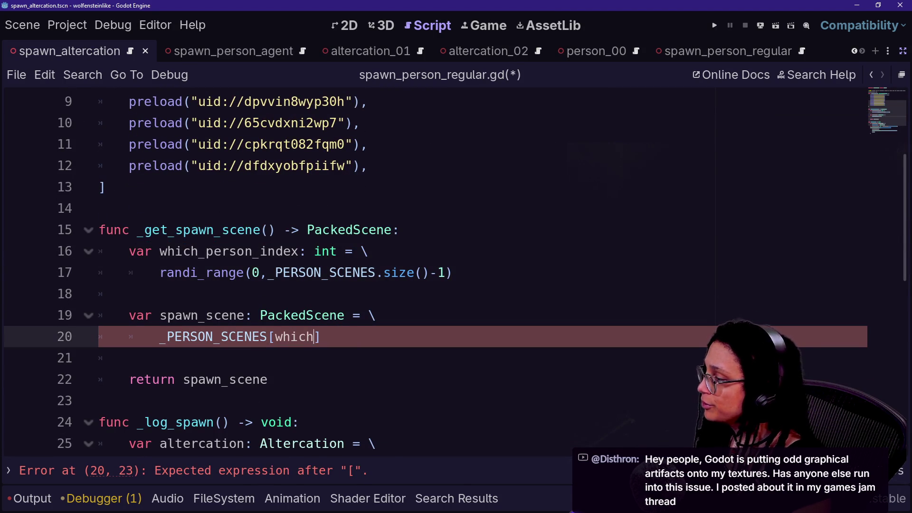
key("Return")
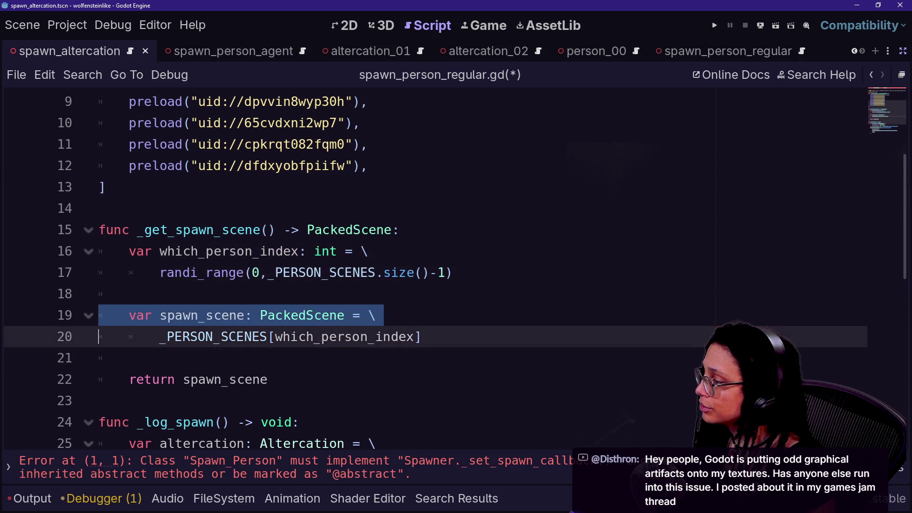
left_click(198, 337)
mouse_move(199, 336)
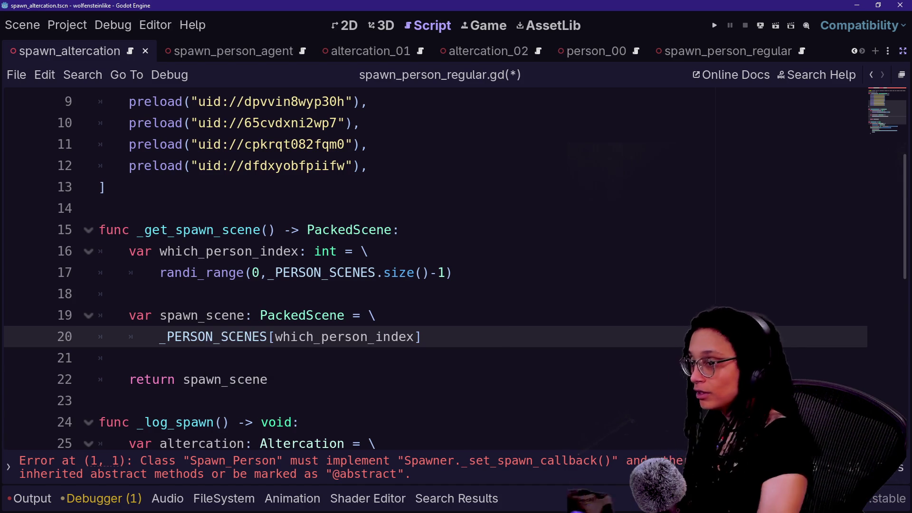
Switch from Godot to the browser's Discord tab
key("alt+Tab")
key("ctrl+1")
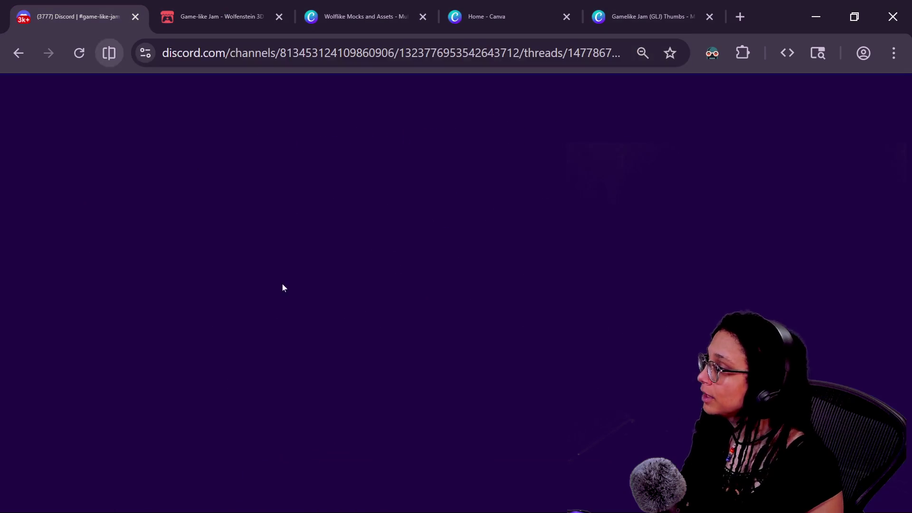
Dismiss the audio notice, close the image viewer and open the Minnesota Heat thread
left_click(461, 344)
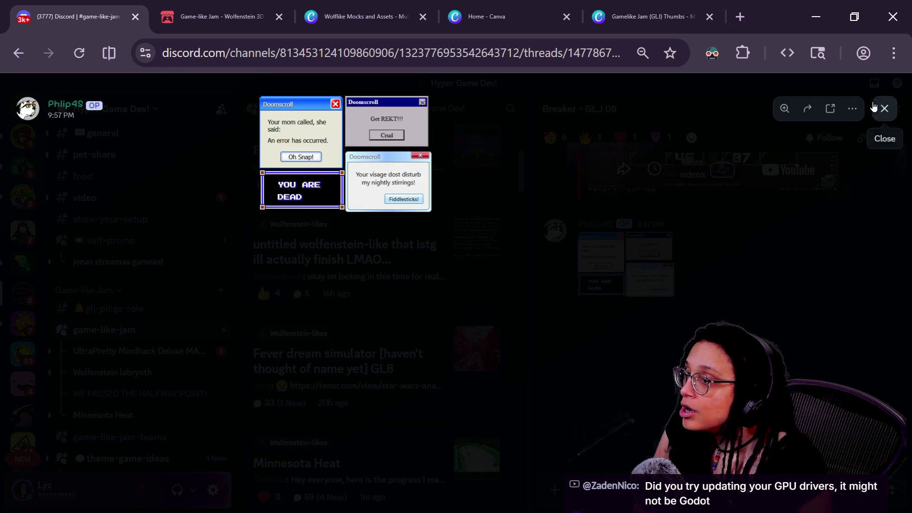
left_click(883, 107)
scroll(321, 350, "up", 4)
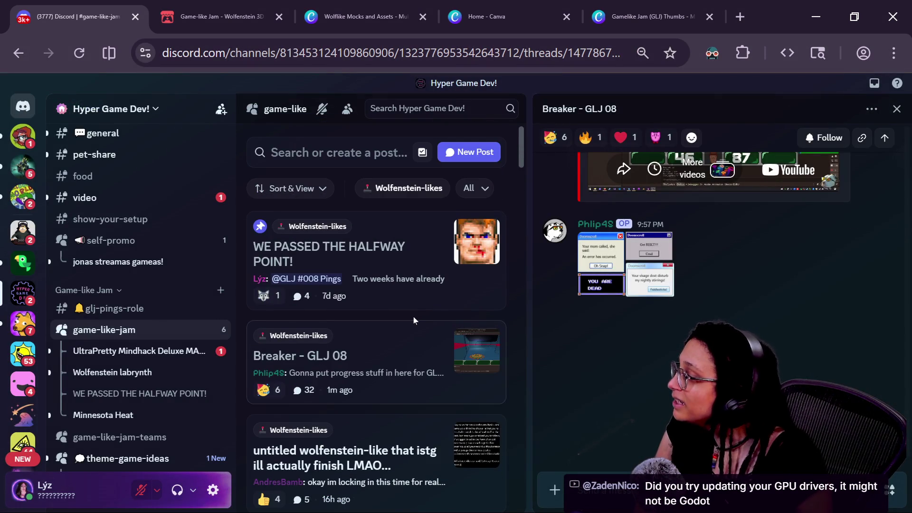
scroll(413, 321, "down", 2)
scroll(417, 322, "down", 3)
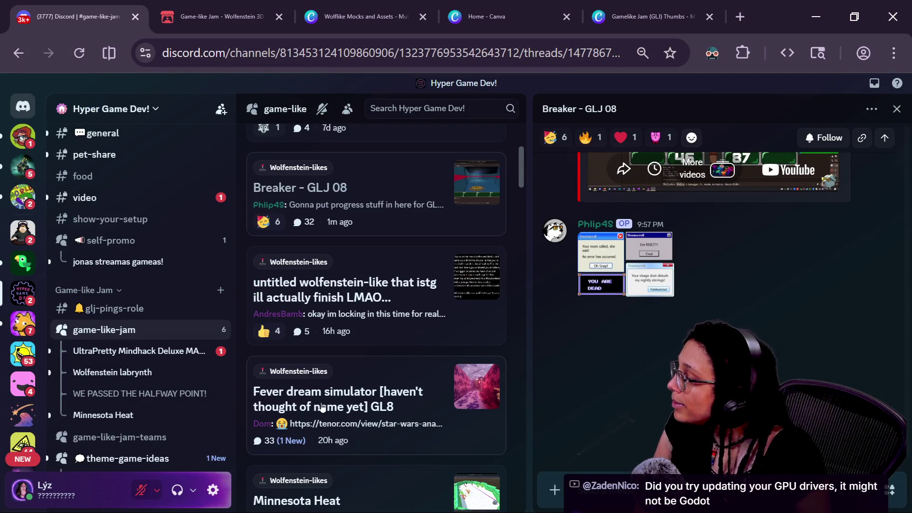
scroll(364, 323, "down", 3)
left_click(364, 323)
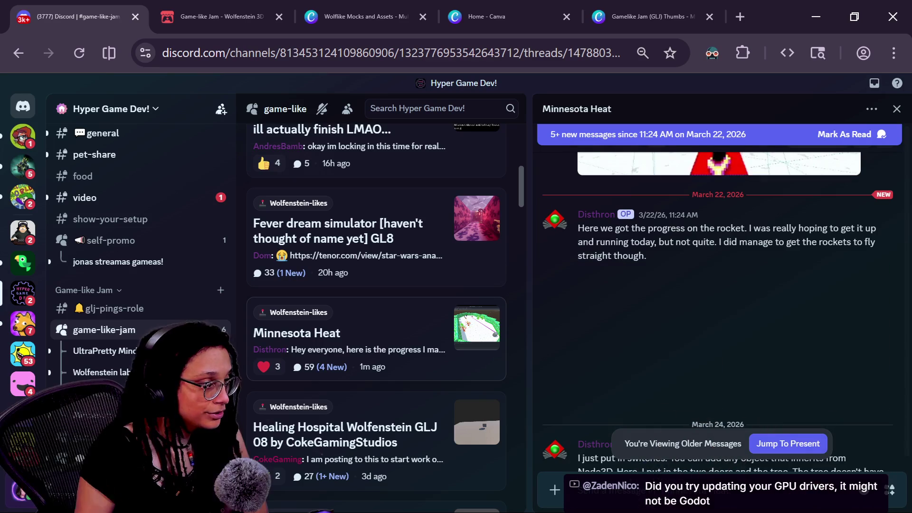
View the thread's screenshot full size, zooming into the door texture and back out
scroll(780, 271, "up", 3)
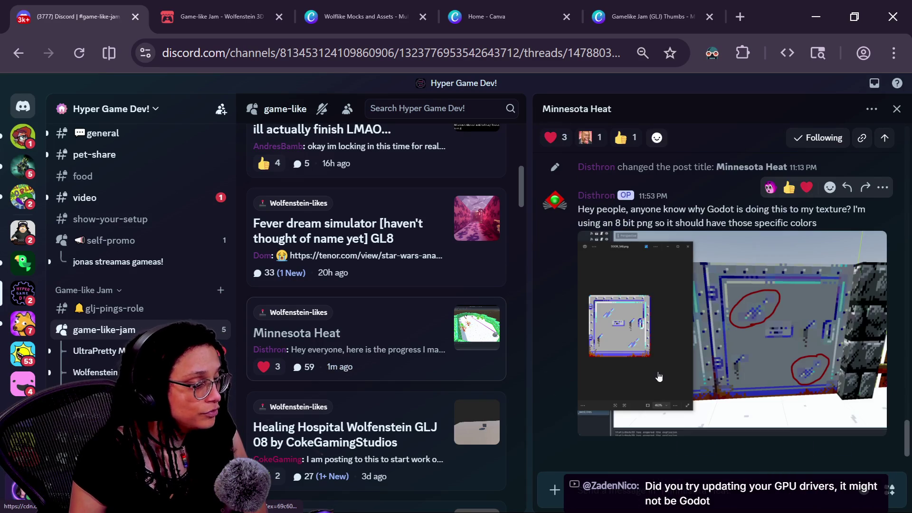
left_click(598, 370)
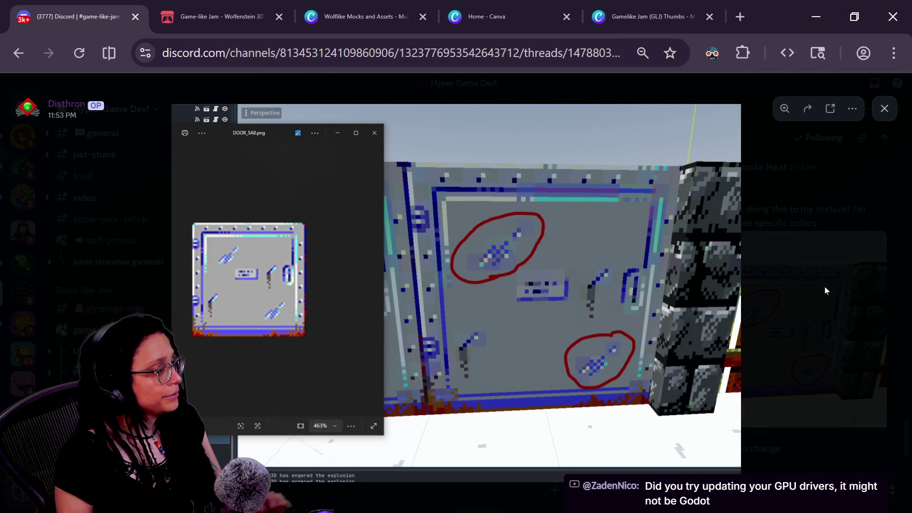
left_click(265, 316)
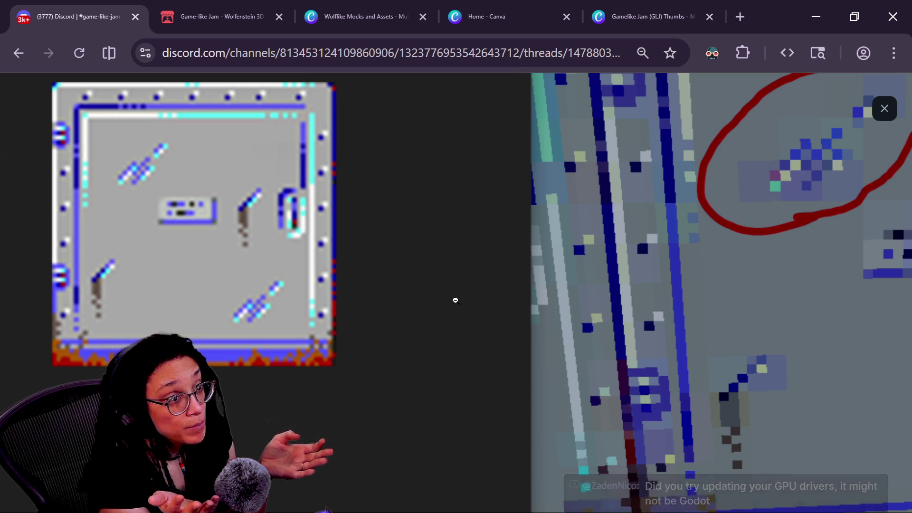
left_click(455, 300)
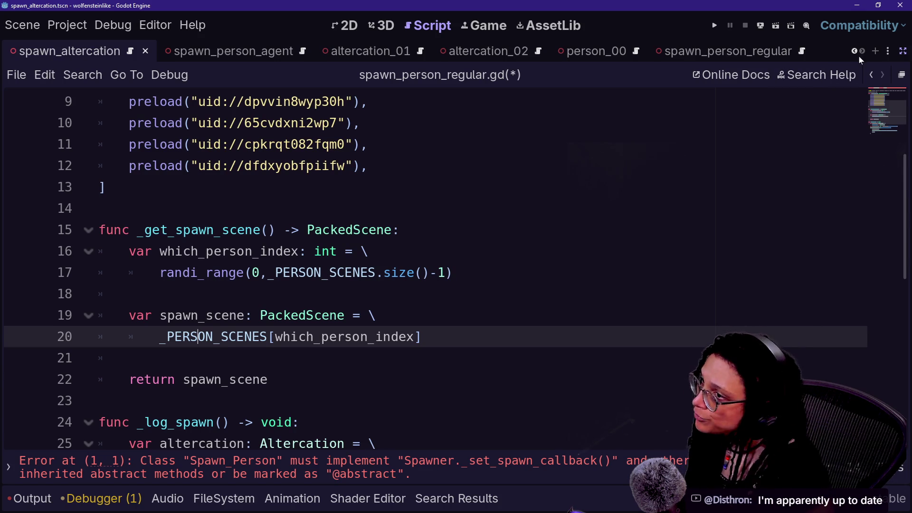
Restore all editor docks, filter FileSystem to .png files and inspect wheel.png
left_click(890, 50)
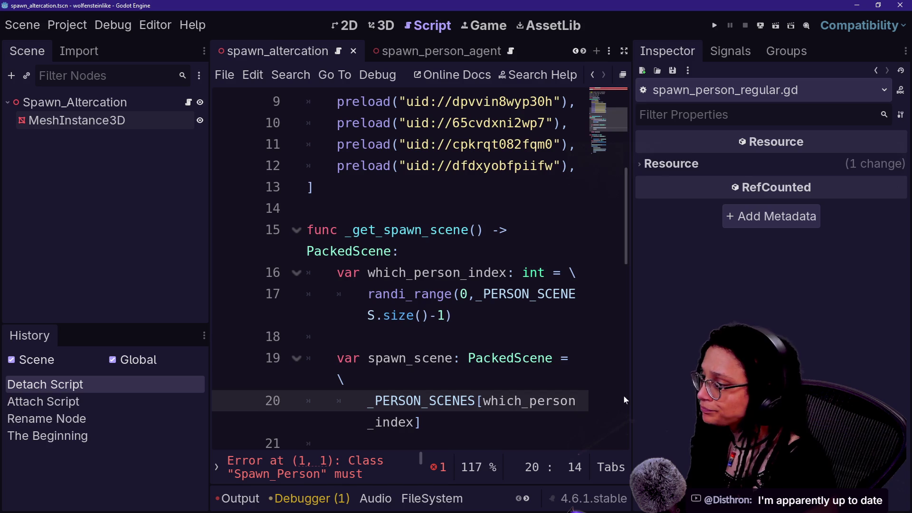
left_click(432, 498)
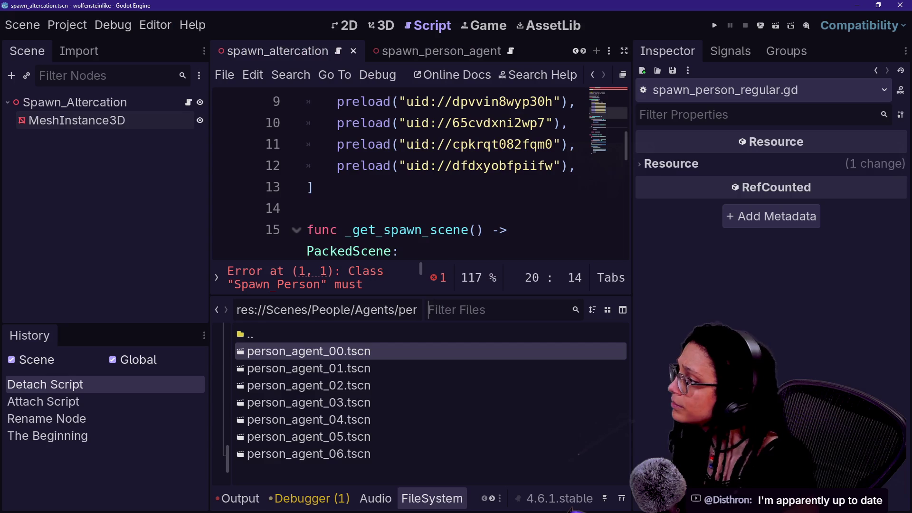
type(".png")
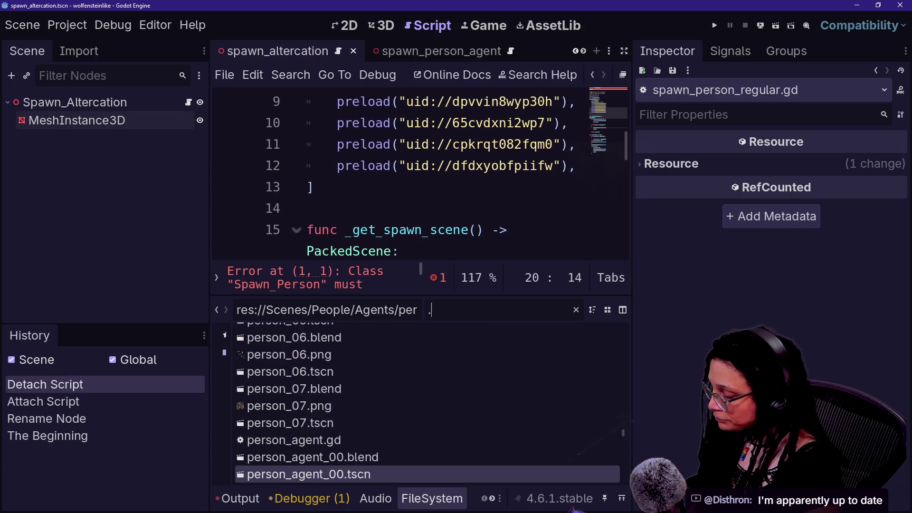
left_click(306, 376)
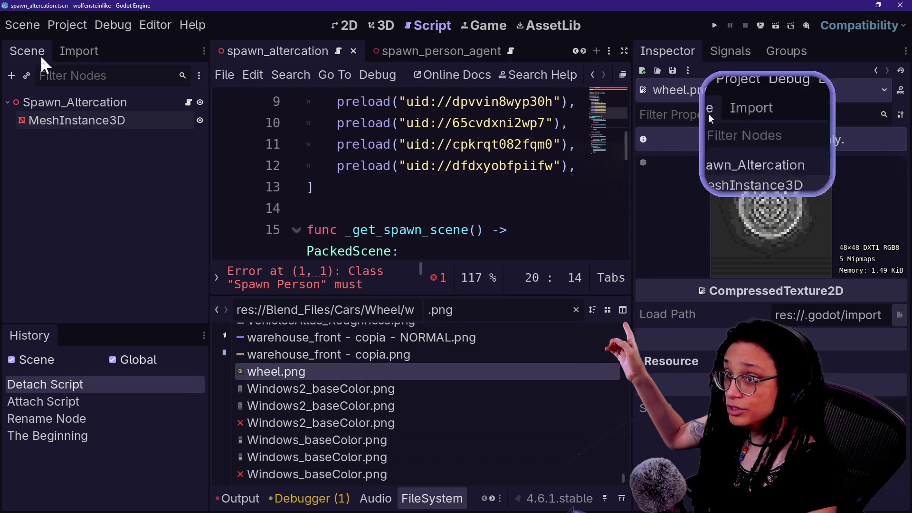
left_click(91, 55)
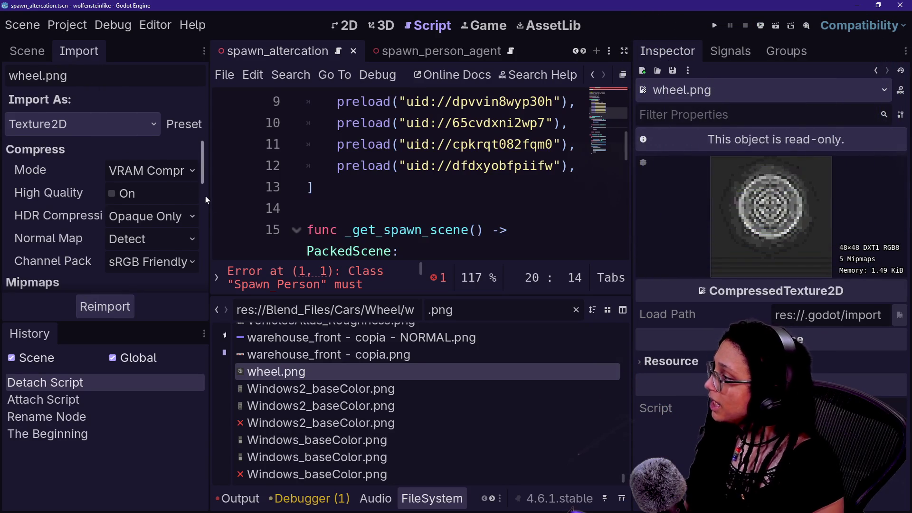
Widen the import panel and compare several textures' import settings, ending on wheel.png
left_click_drag(213, 204, 260, 203)
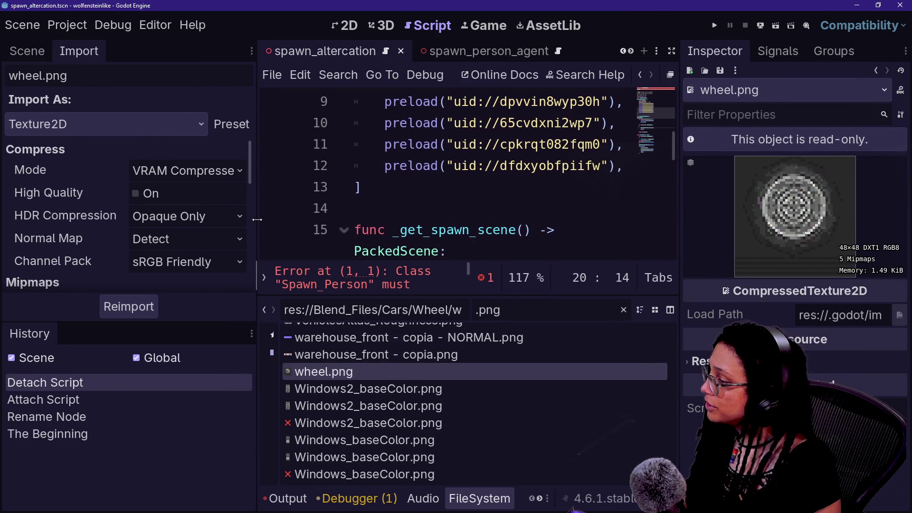
left_click(415, 355)
left_click(404, 423)
left_click(395, 372)
left_click(398, 355)
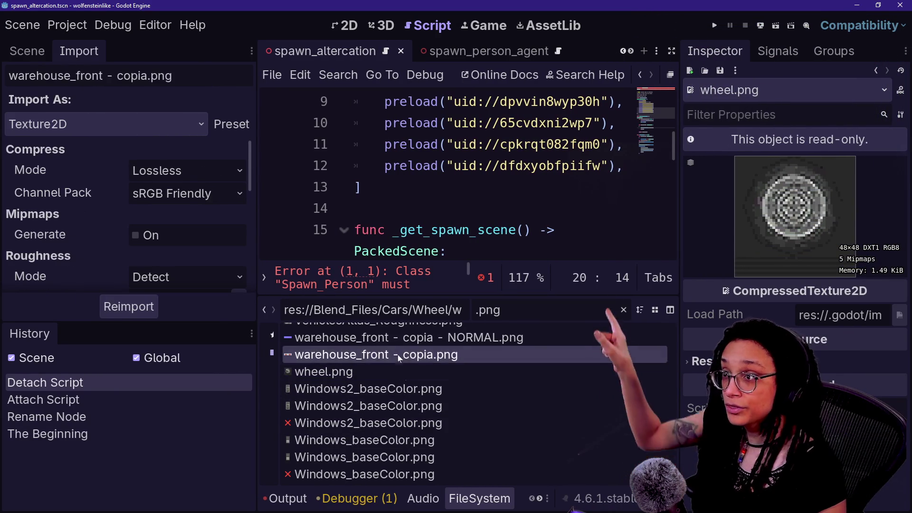
left_click(407, 390)
left_click(399, 337)
left_click(403, 423)
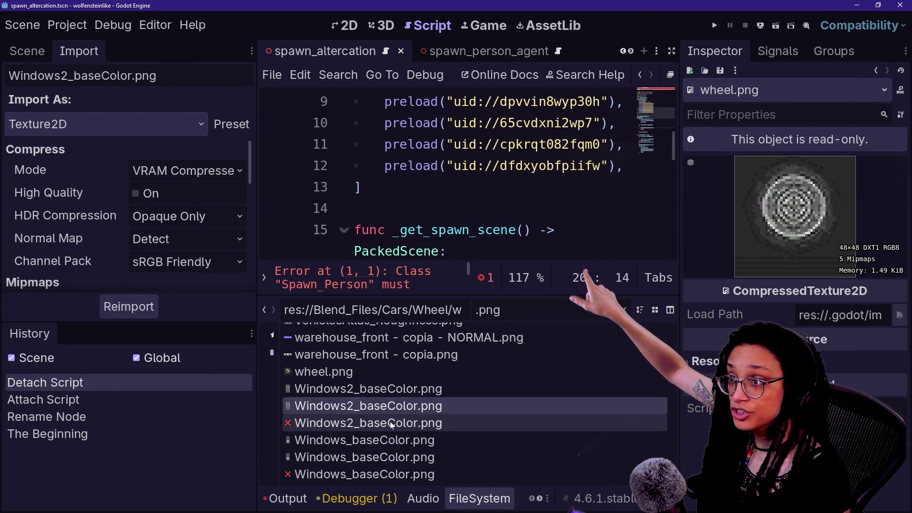
left_click(379, 360)
left_click(375, 388)
left_click(372, 373)
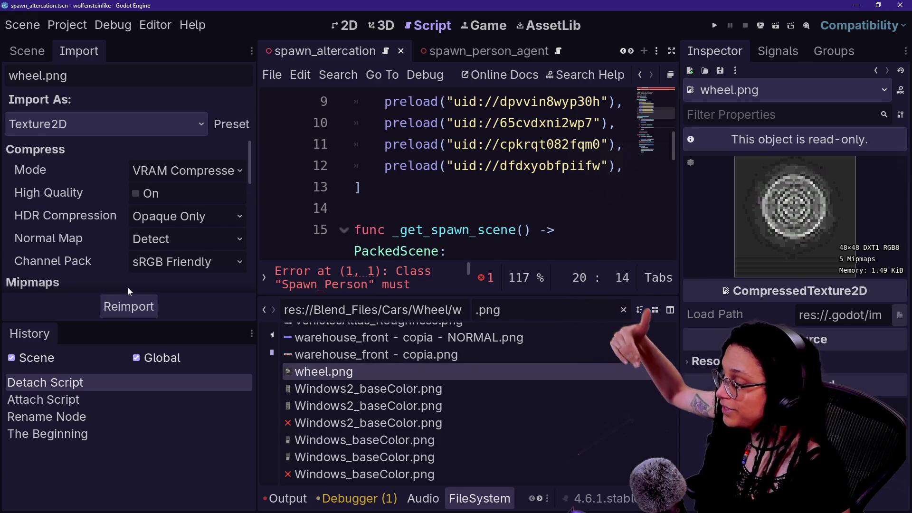
Make the import panel taller and wider to show more of wheel.png's settings
scroll(93, 179, "down", 5)
scroll(93, 179, "up", 5)
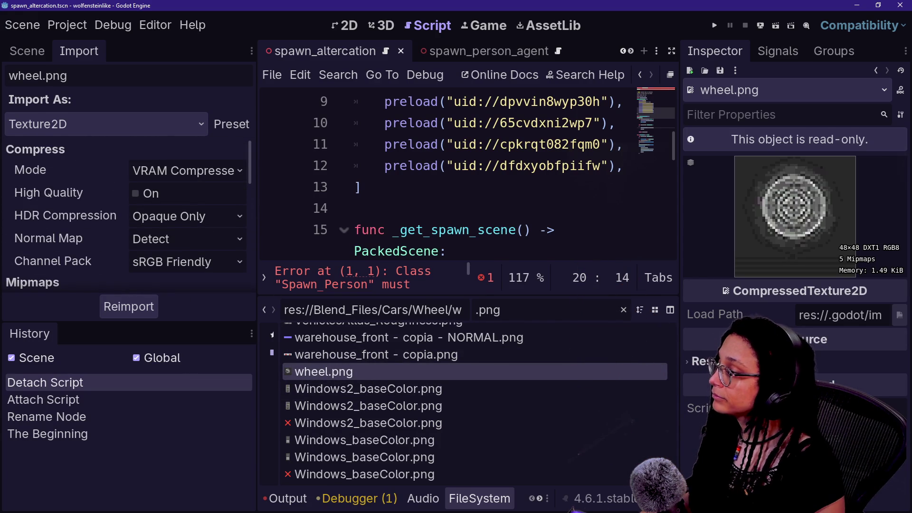
mouse_move(294, 358)
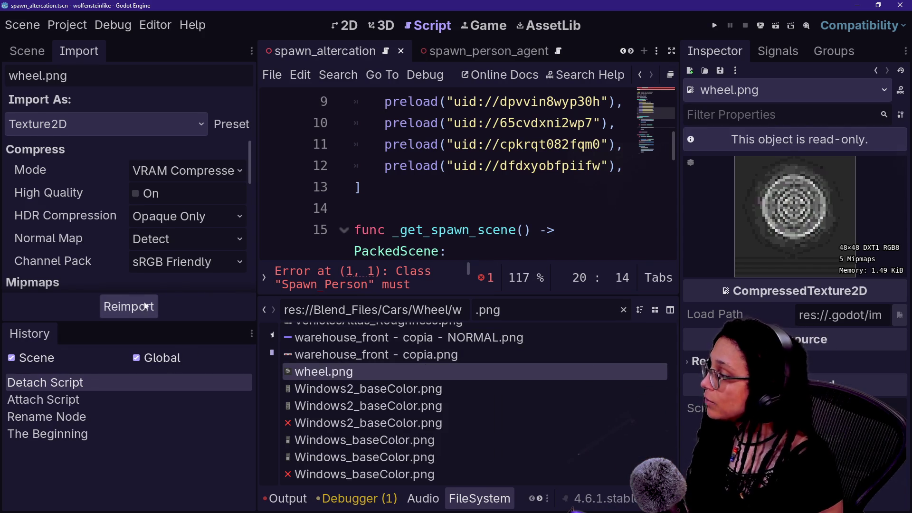
left_click_drag(199, 321, 223, 483)
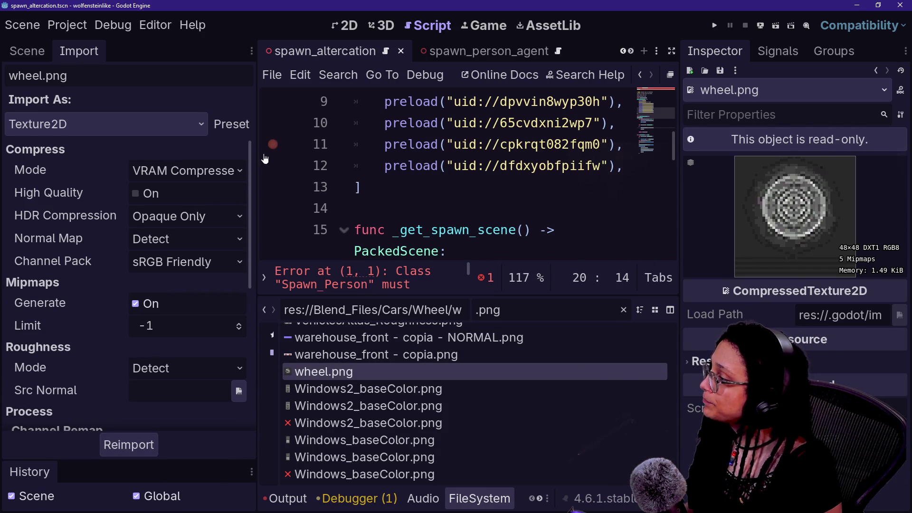
mouse_move(256, 153)
left_mouse_down()
mouse_move(373, 157)
mouse_move(324, 157)
left_mouse_up()
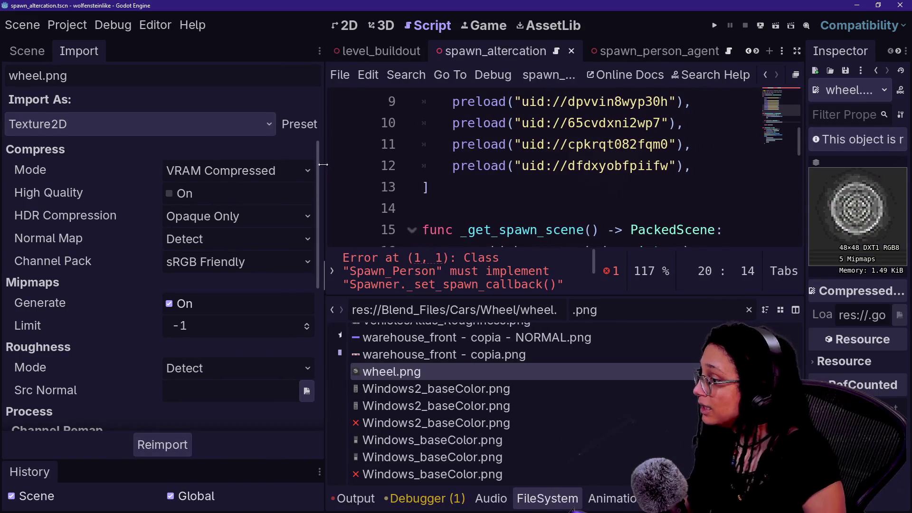
left_click(196, 171)
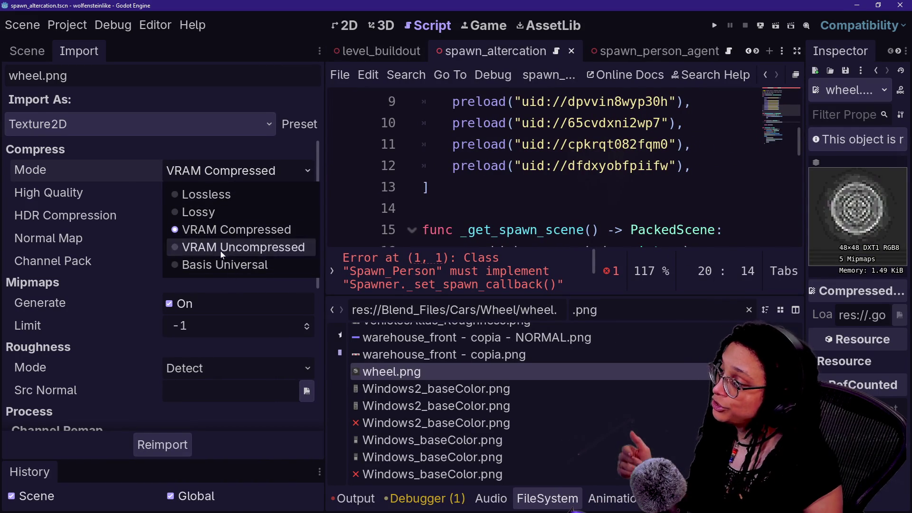
left_click(147, 256)
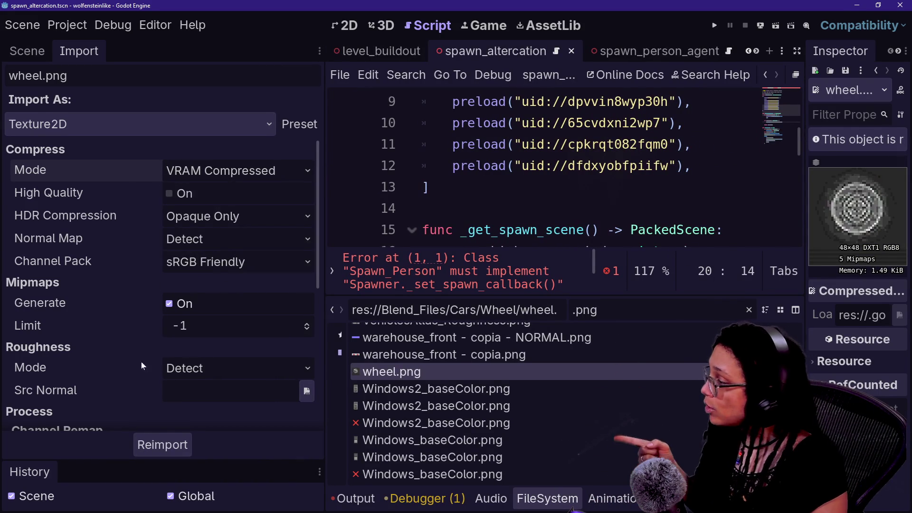
scroll(134, 371, "down", 5)
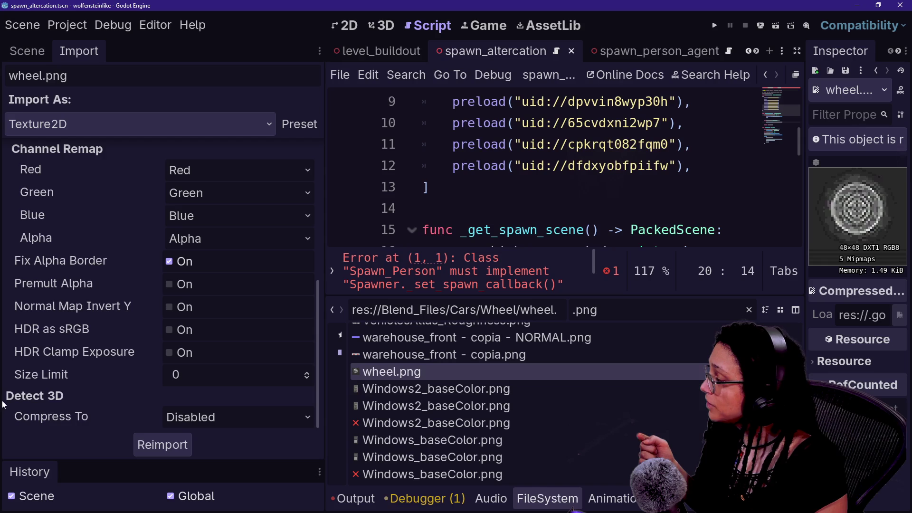
left_click(211, 417)
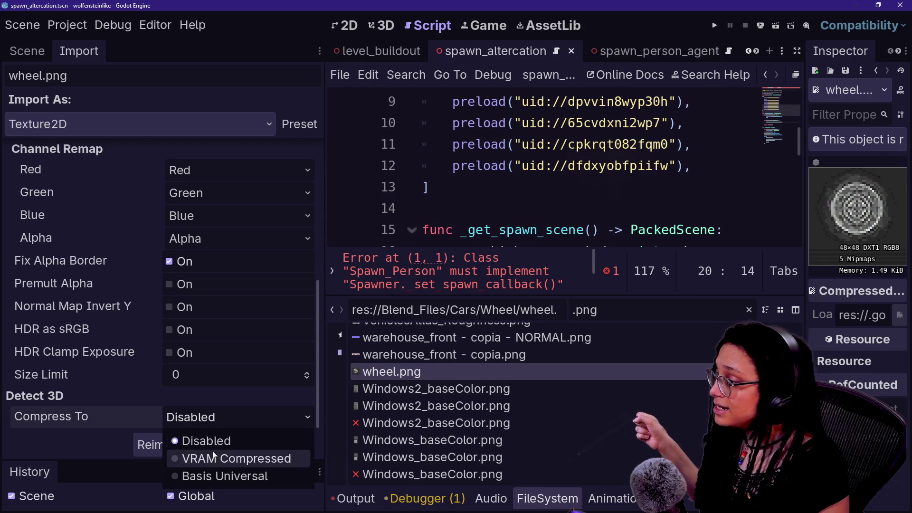
key("Escape")
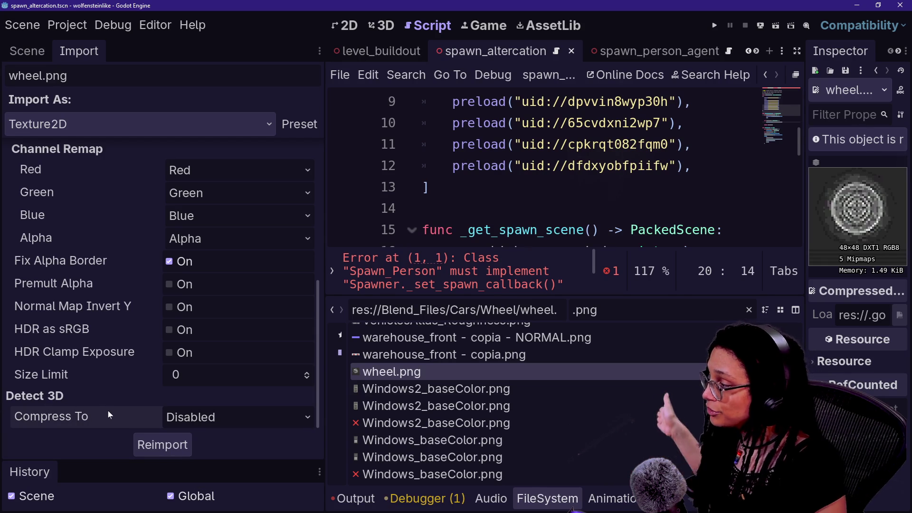
left_click(209, 419)
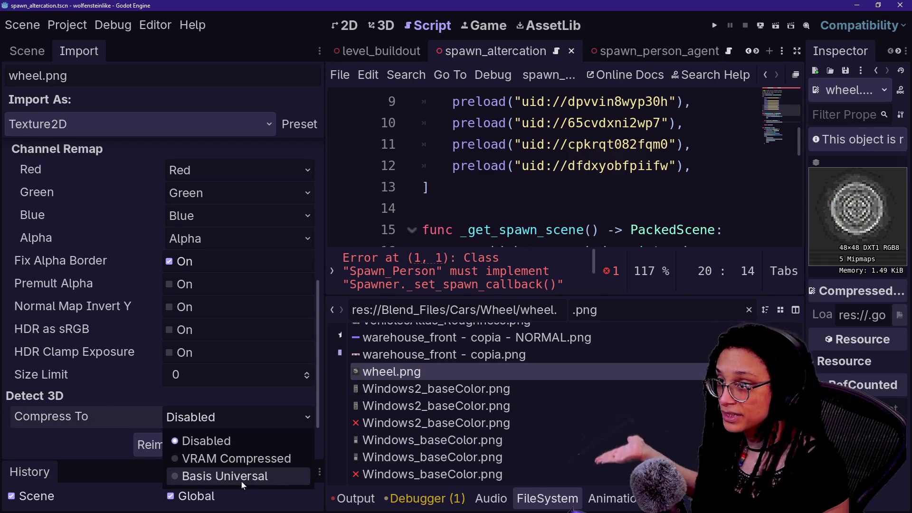
left_click(141, 419)
scroll(105, 403, "up", 2)
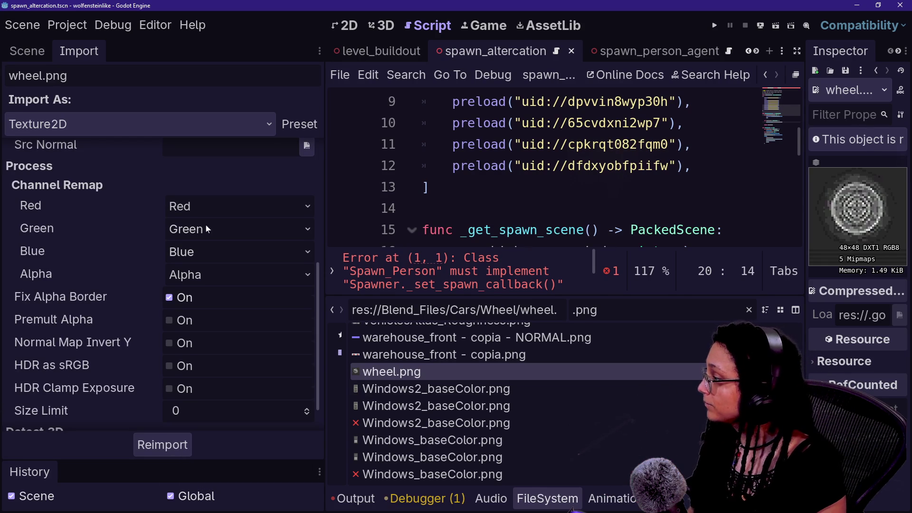
scroll(119, 295, "down", 2)
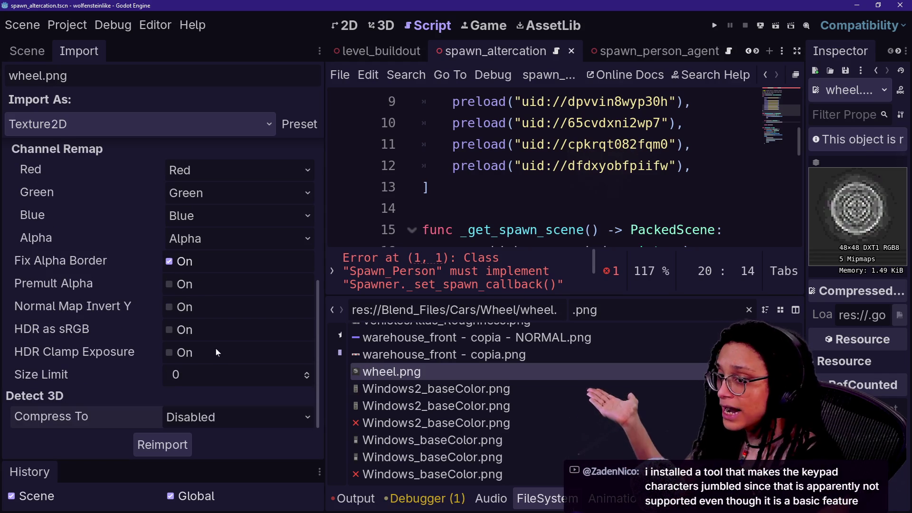
scroll(212, 315, "up", 2)
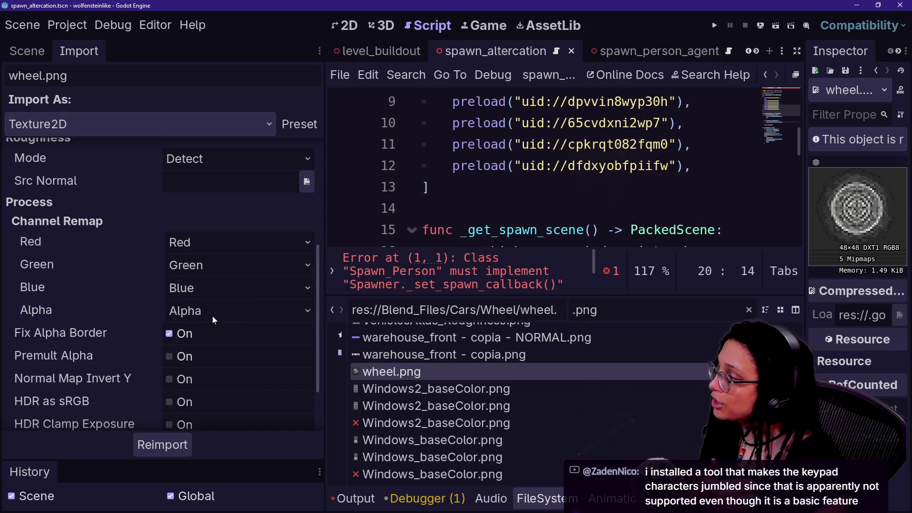
scroll(212, 316, "up", 4)
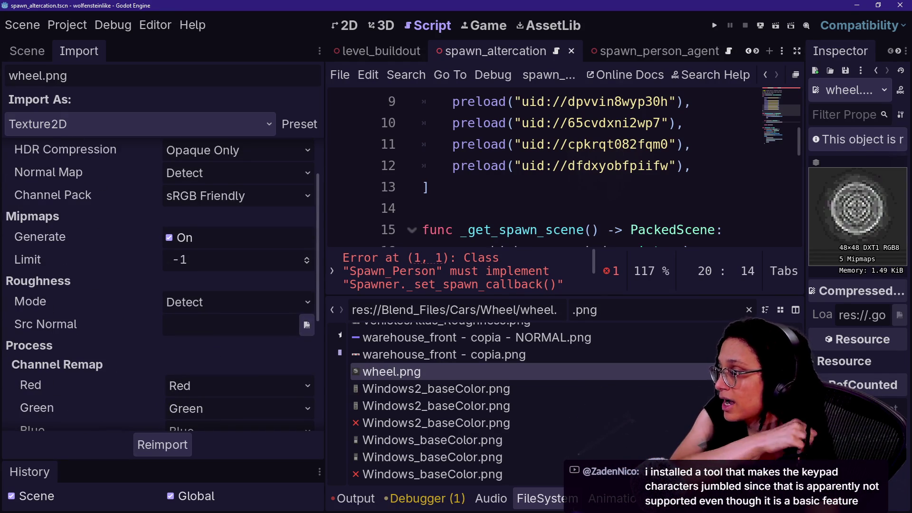
scroll(213, 315, "up", 2)
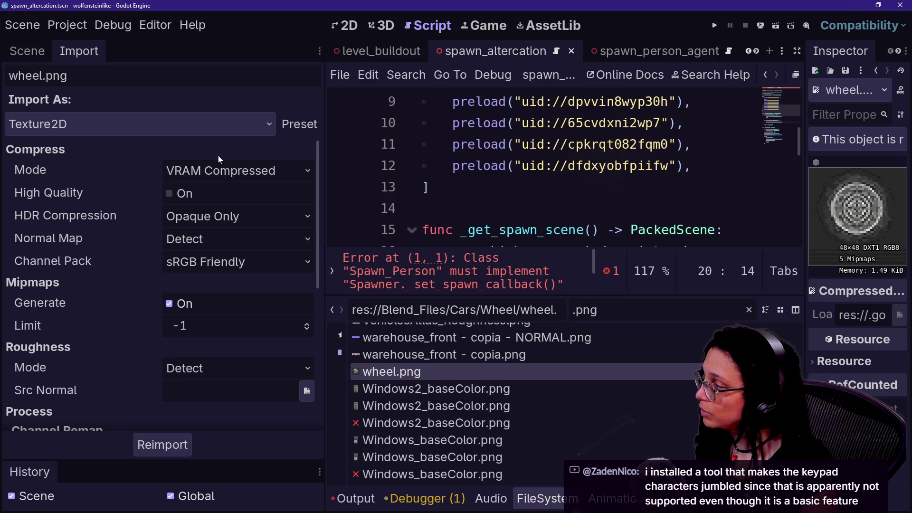
mouse_move(96, 223)
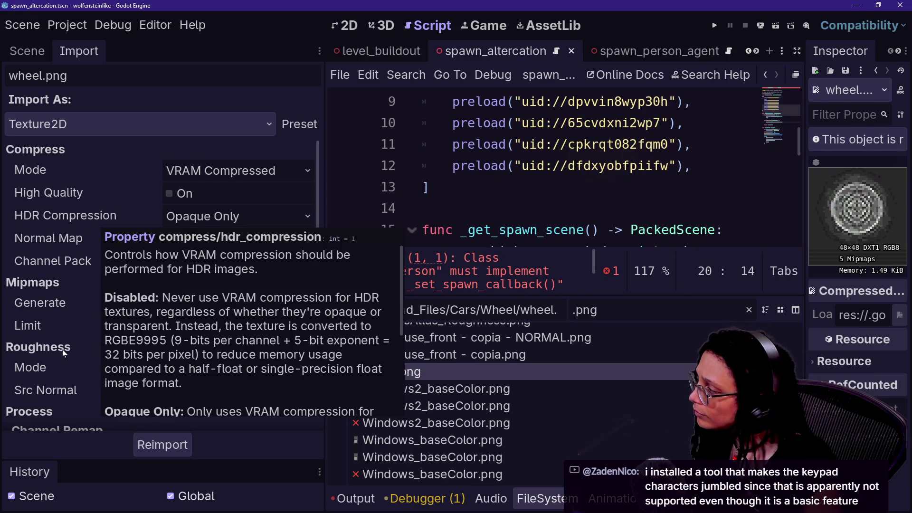
left_click(191, 269)
left_click(195, 284)
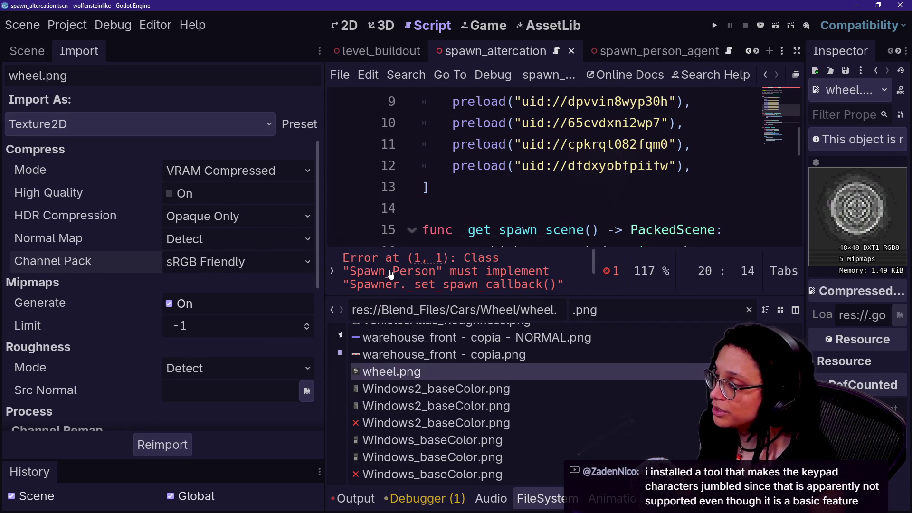
key("alt+Tab")
left_click(507, 268)
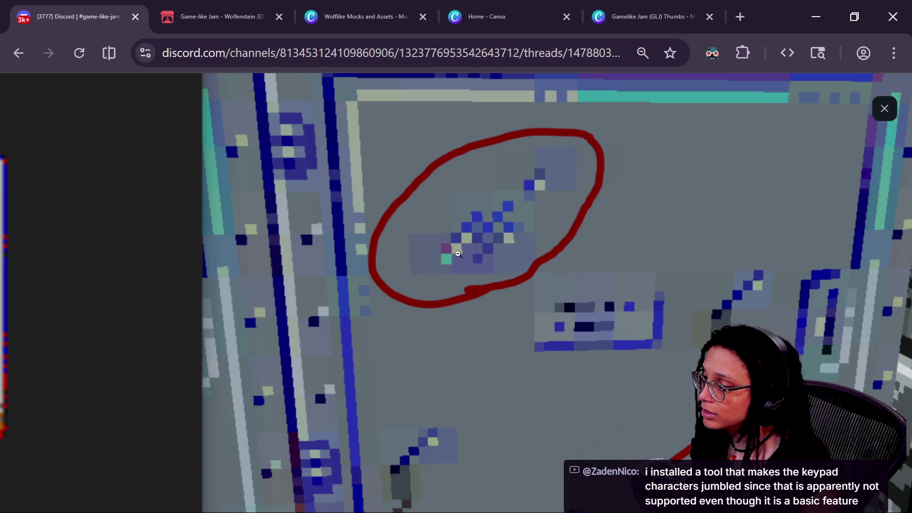
left_click(386, 344)
key("alt+Tab")
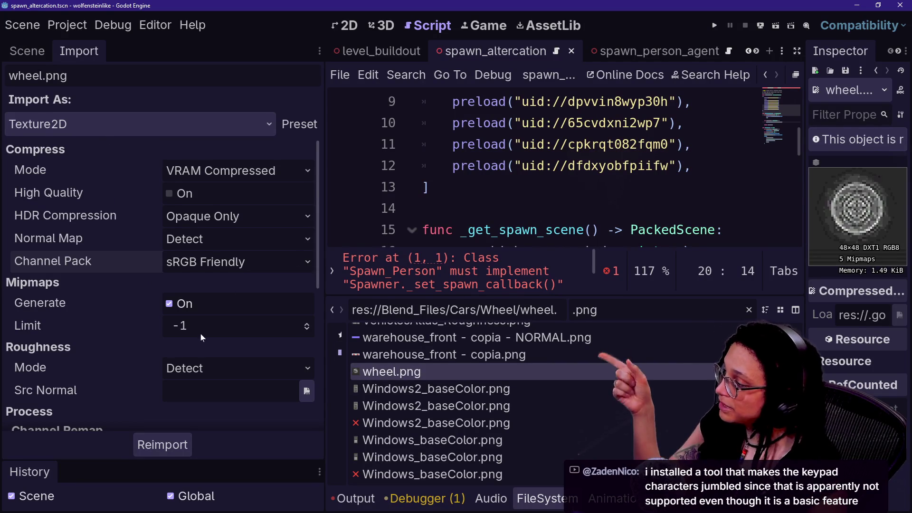
Try disabling wheel.png's mipmap generation, revert it, and narrow the Import dock beside the script
left_click(181, 305)
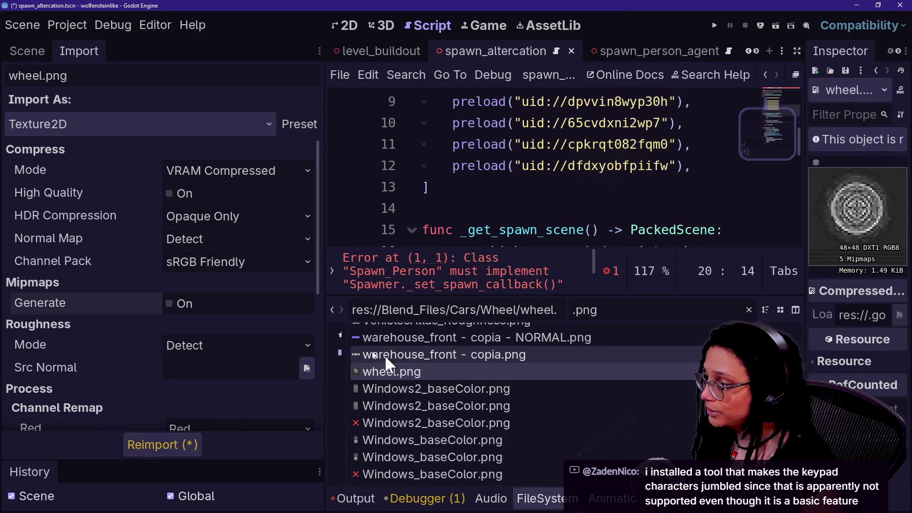
key("ctrl+s")
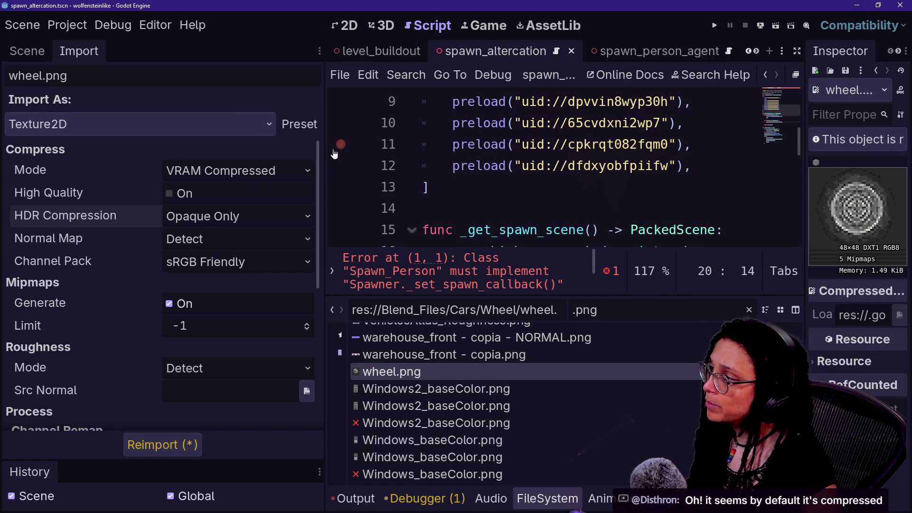
mouse_move(325, 150)
left_mouse_down()
mouse_move(77, 137)
mouse_move(199, 140)
left_mouse_up()
left_click(496, 145)
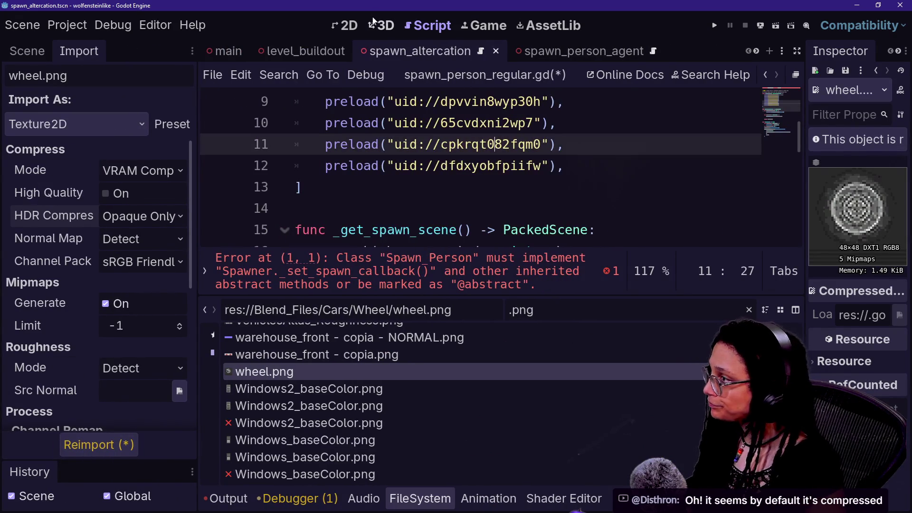
Open spawn_person_agent.gd in distraction-free mode
left_click(375, 22)
key("shift+alt+o")
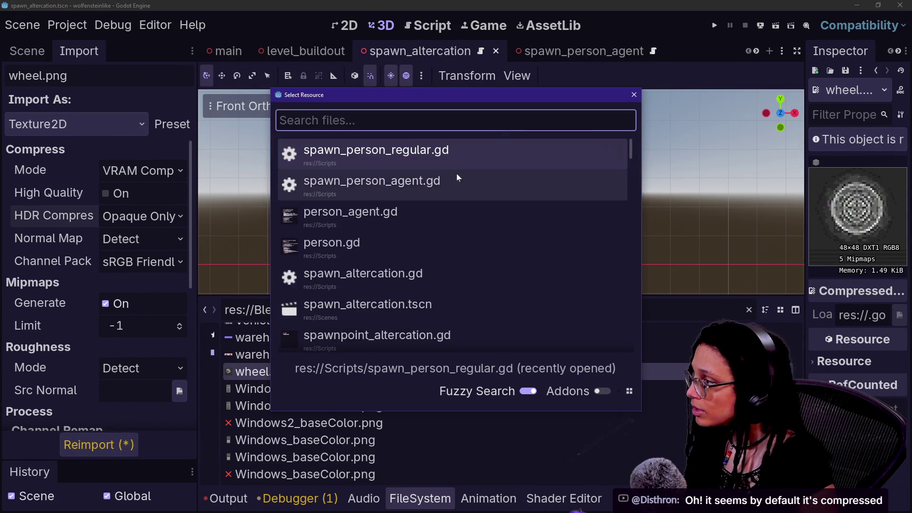
left_click(457, 175)
key("ctrl+shift+F11")
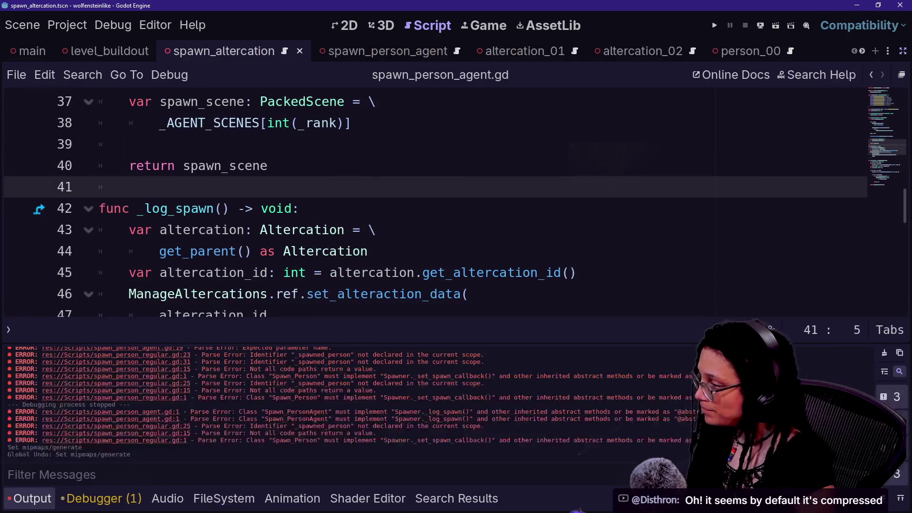
Review the _log_spawn function's set_alteraction_data and DATA_TYPES lines, then scroll toward the top
left_click_drag(383, 229, 369, 251)
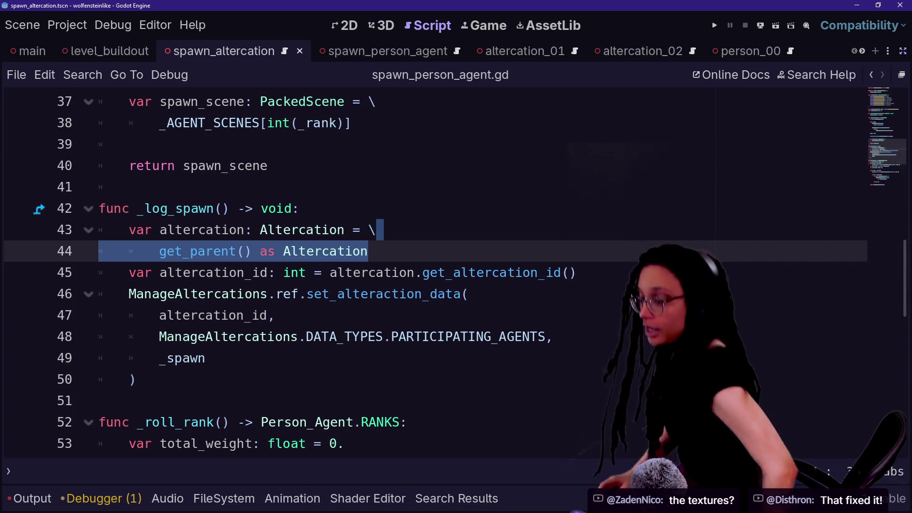
left_click(369, 251)
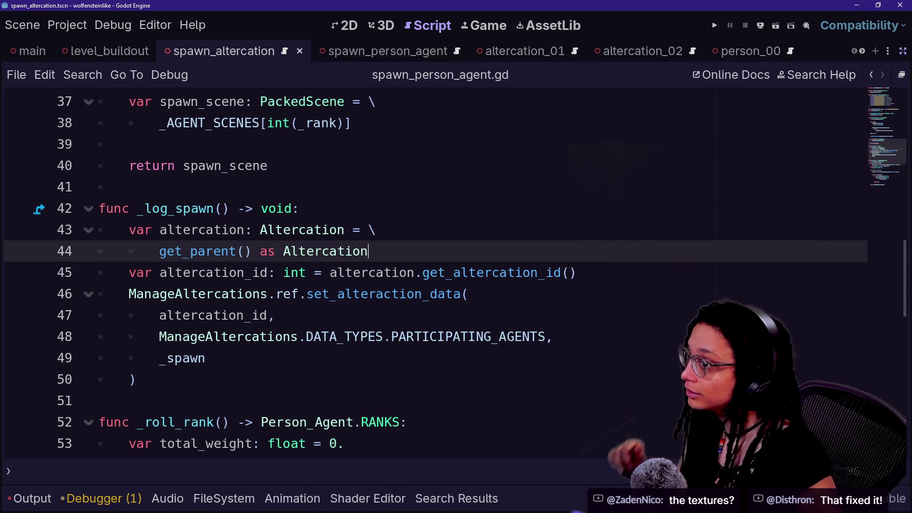
left_click(392, 294)
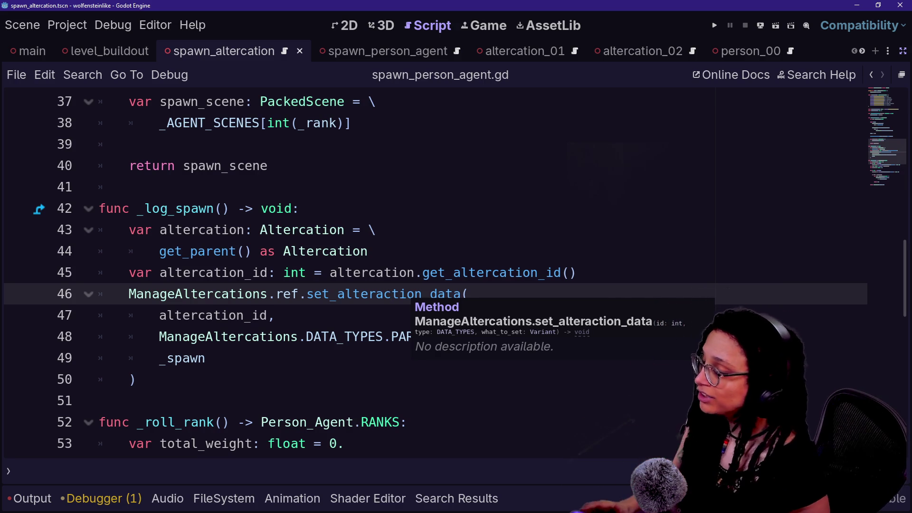
left_click(327, 337)
key("Up")
key("Up")
key("Up")
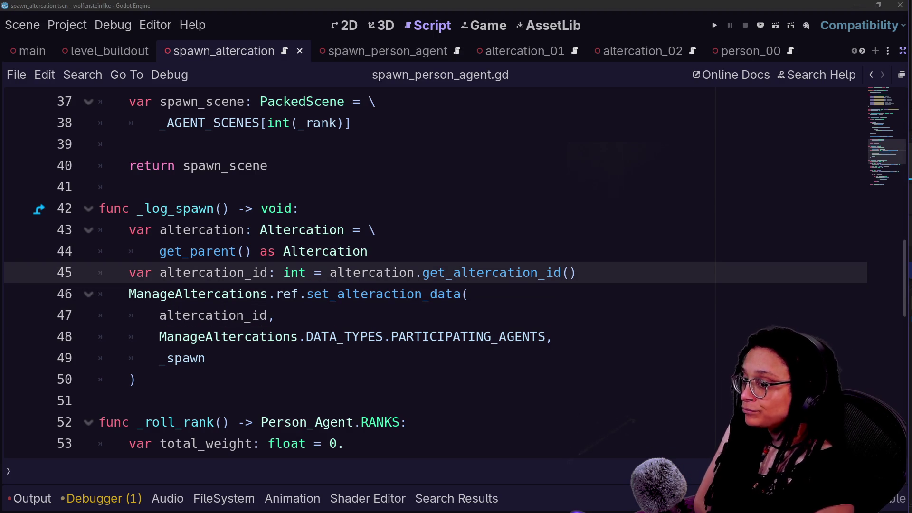
key("Up")
key("Up")
key("Up")
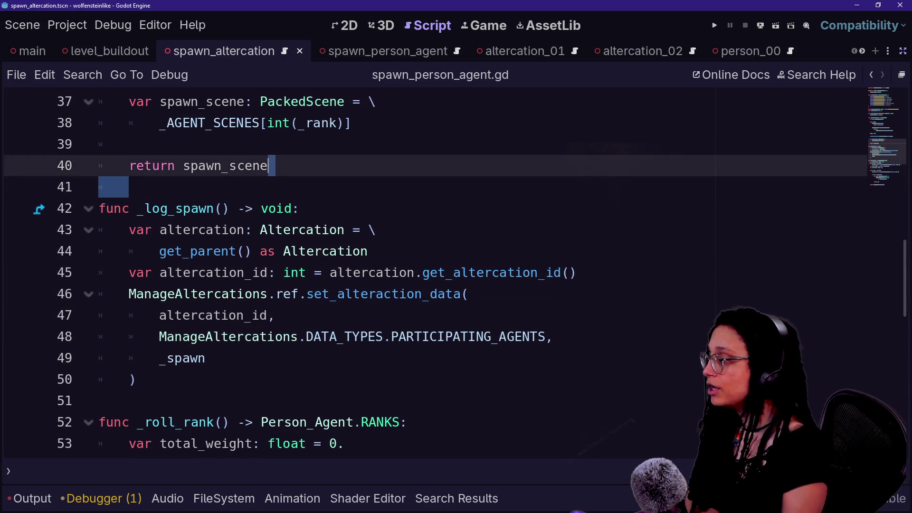
key("Down")
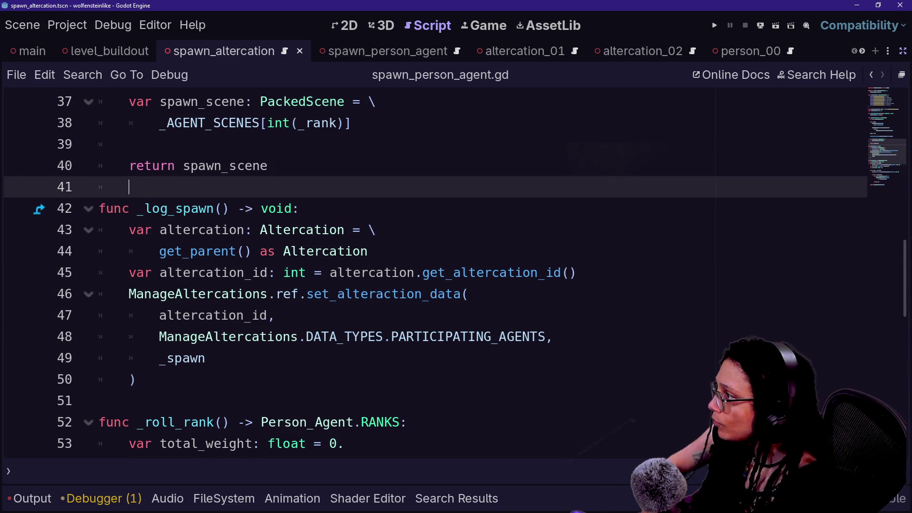
scroll(409, 295, "up", 12)
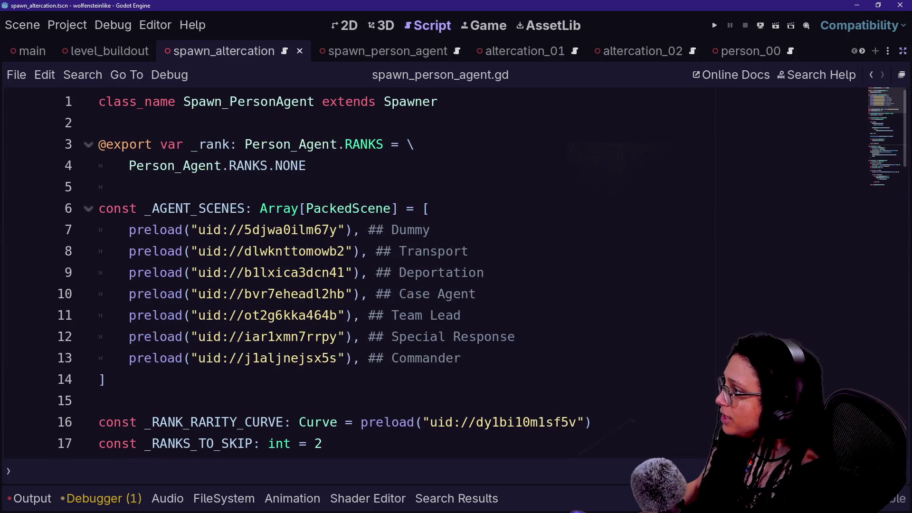
Open spawn_person_regular.gd via quick file search and review its spawn-scene and logging code
scroll(402, 299, "down", 7)
key("shift+alt+o")
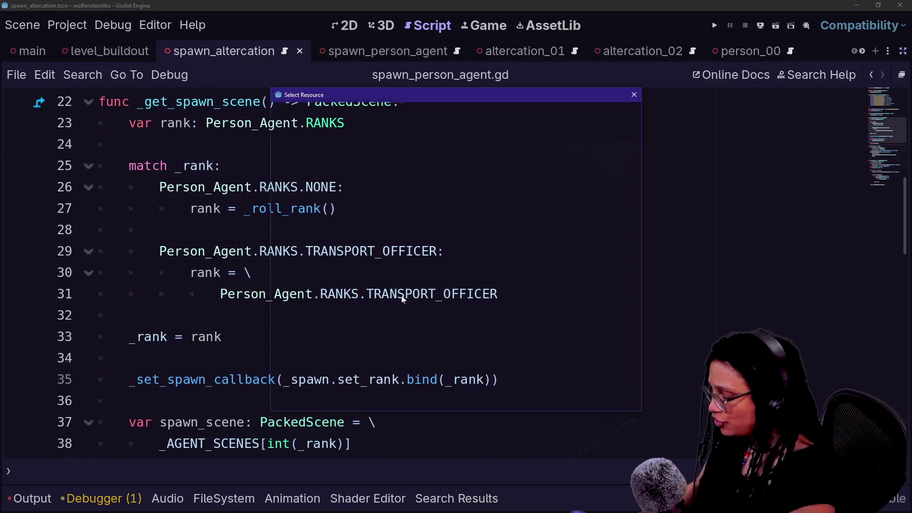
key("Down")
key("Return")
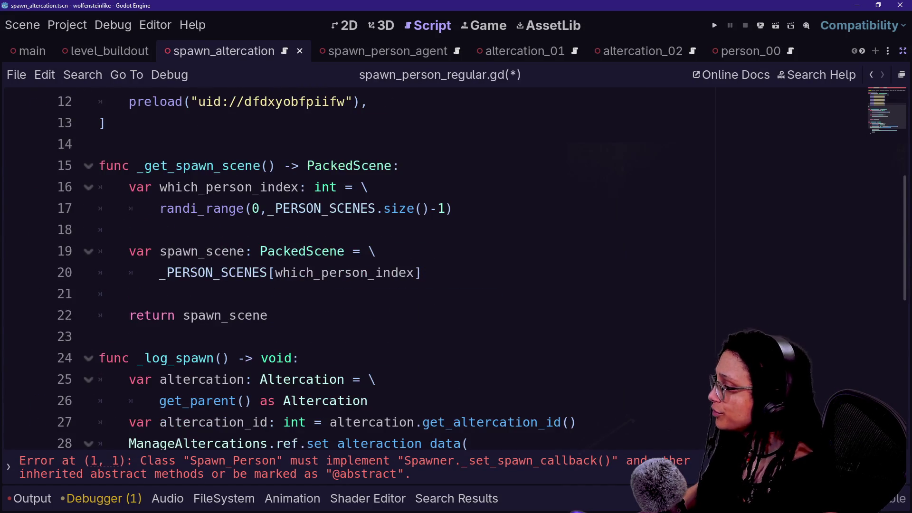
scroll(427, 266, "up", 2)
scroll(427, 266, "down", 6)
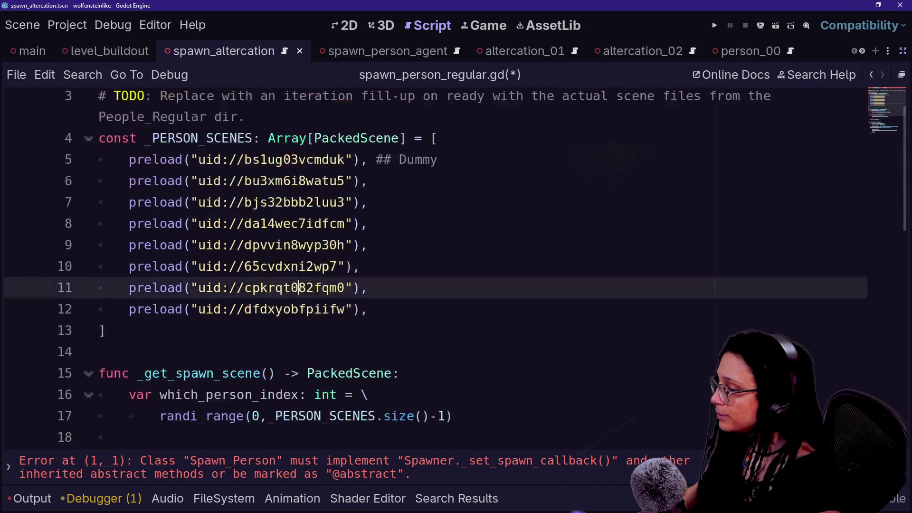
left_click_drag(206, 123, 129, 229)
scroll(428, 266, "down", 1)
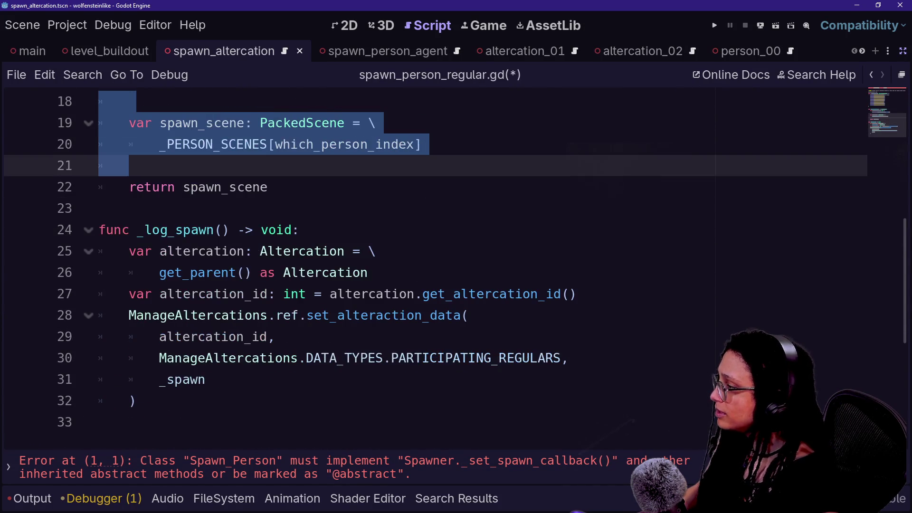
left_click(129, 166)
left_click_drag(248, 251, 269, 336)
left_click_drag(397, 358, 569, 358)
left_click(136, 401)
scroll(428, 266, "up", 6)
Add a _set_spawn_callback function stub with a pass body below the scene list
left_click(103, 380)
key("Return")
key("Return")
scroll(427, 266, "down", 1)
type("funfc ")
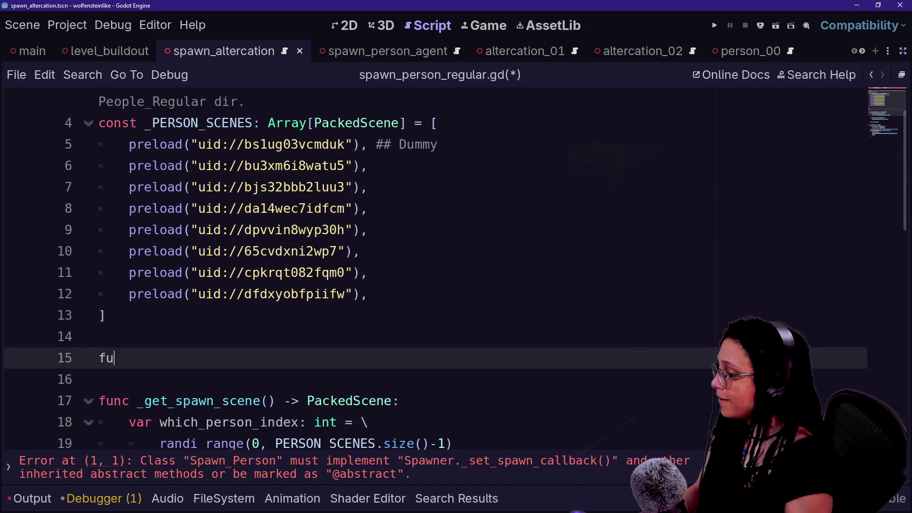
type("_")
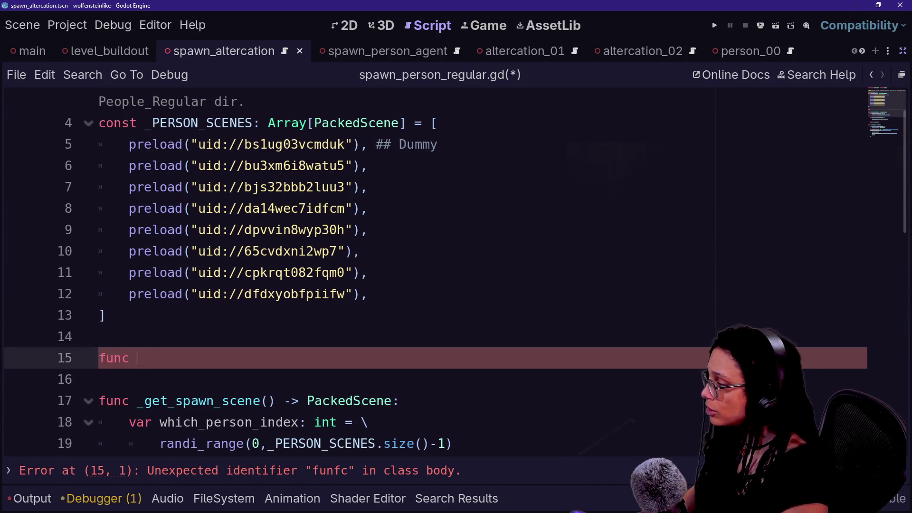
type("_set")
key("Down")
key("Return")
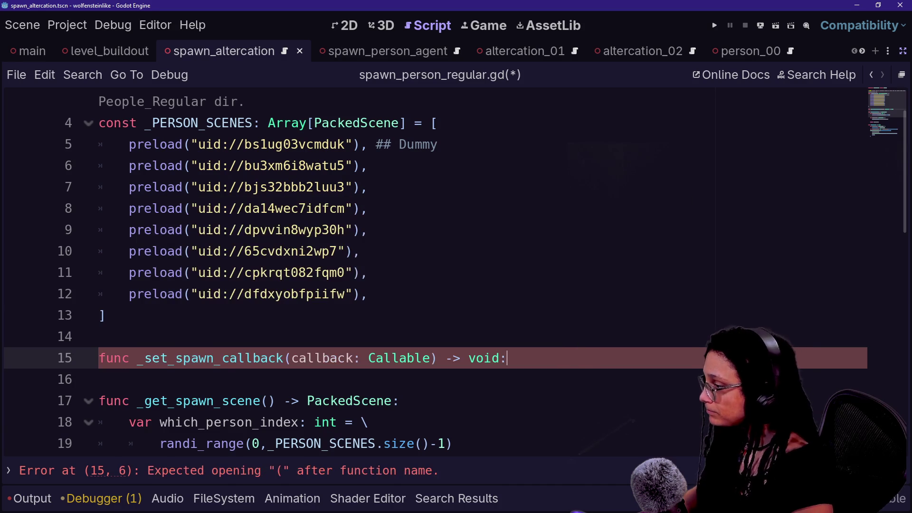
scroll(427, 266, "down", 2)
key("Return")
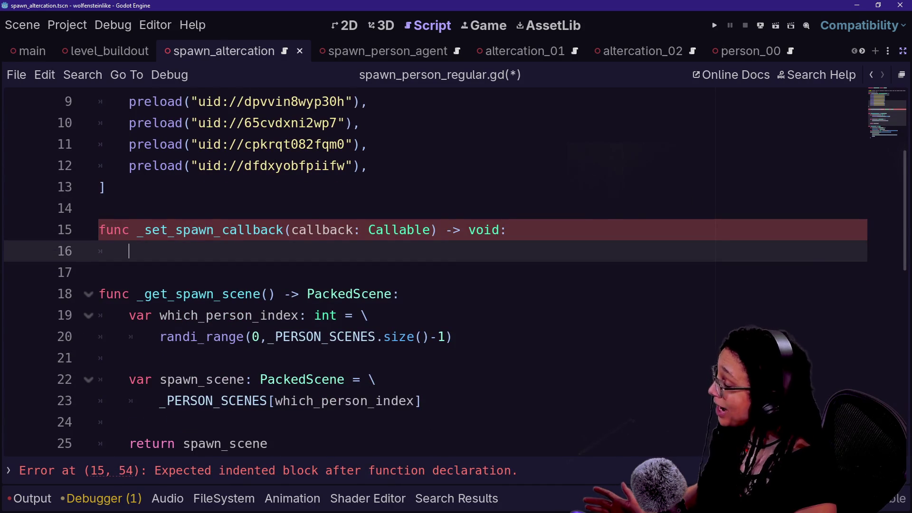
scroll(427, 266, "down", 1)
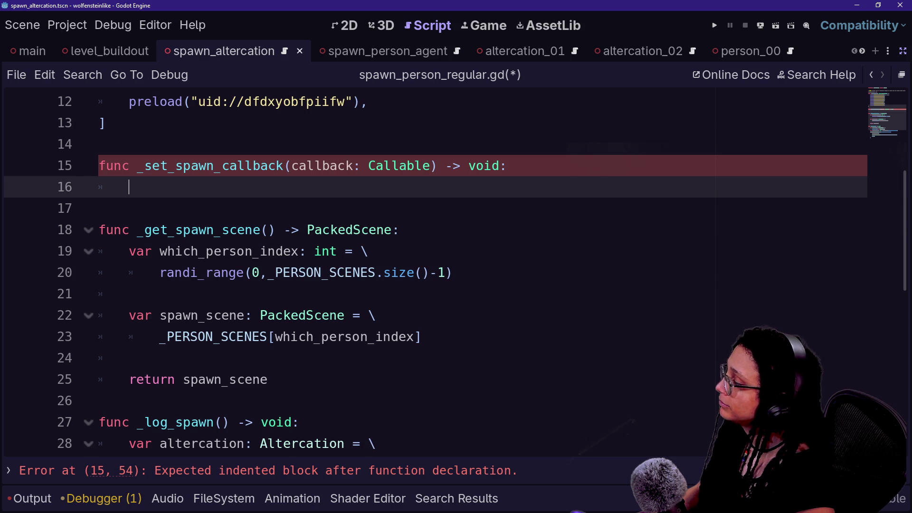
type("s")
key("Return")
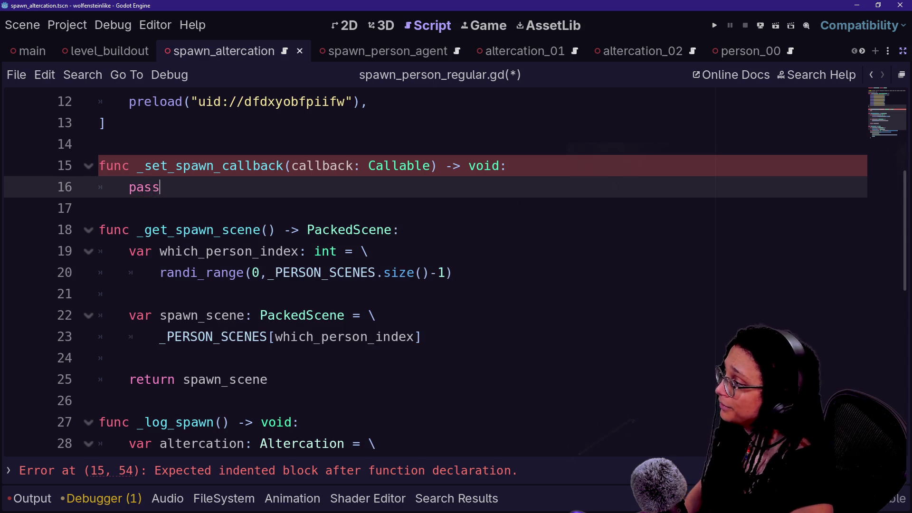
Rename the callback parameter to _callback and save the script
left_click(99, 144)
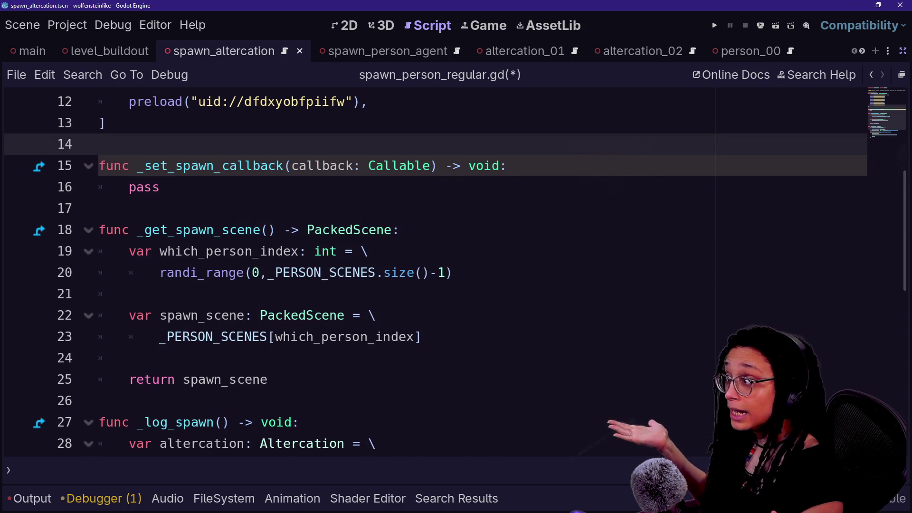
left_click(160, 187)
left_click(371, 251)
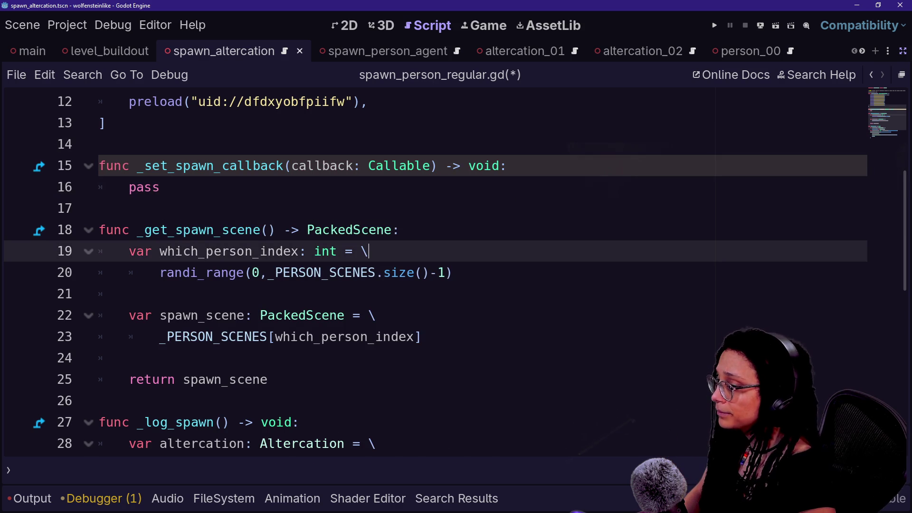
scroll(428, 247, "down", 5)
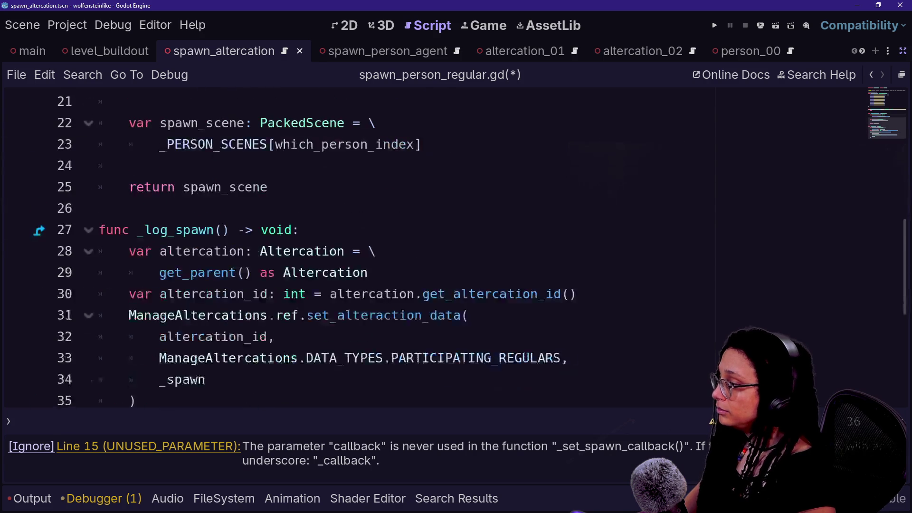
scroll(428, 247, "up", 5)
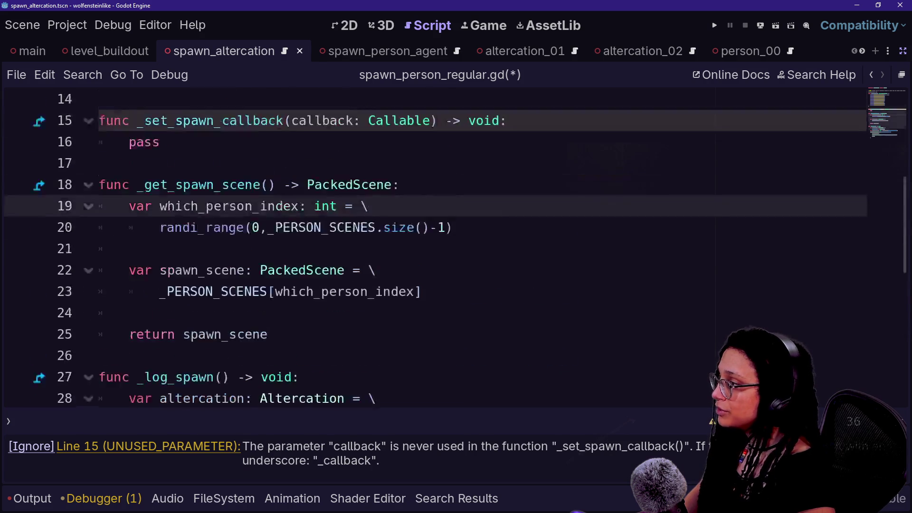
left_click(293, 165)
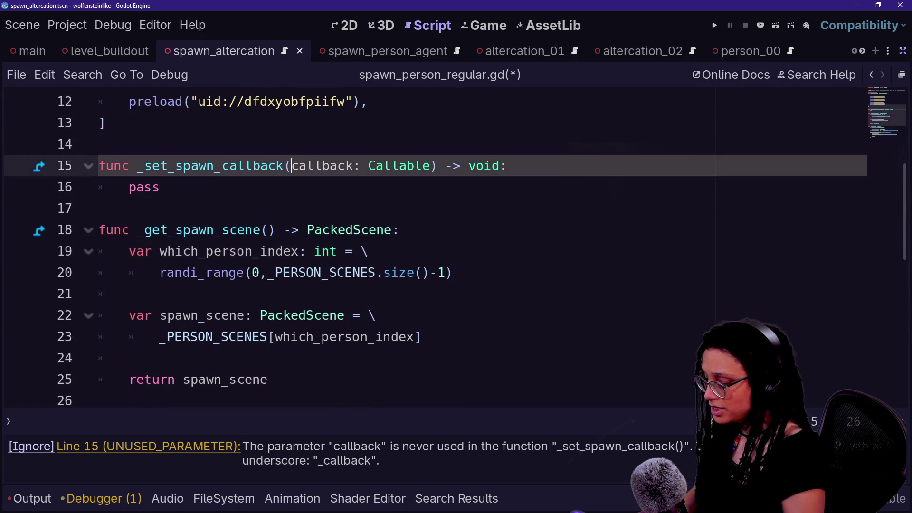
type("_")
left_click(383, 166)
key("ctrl+s")
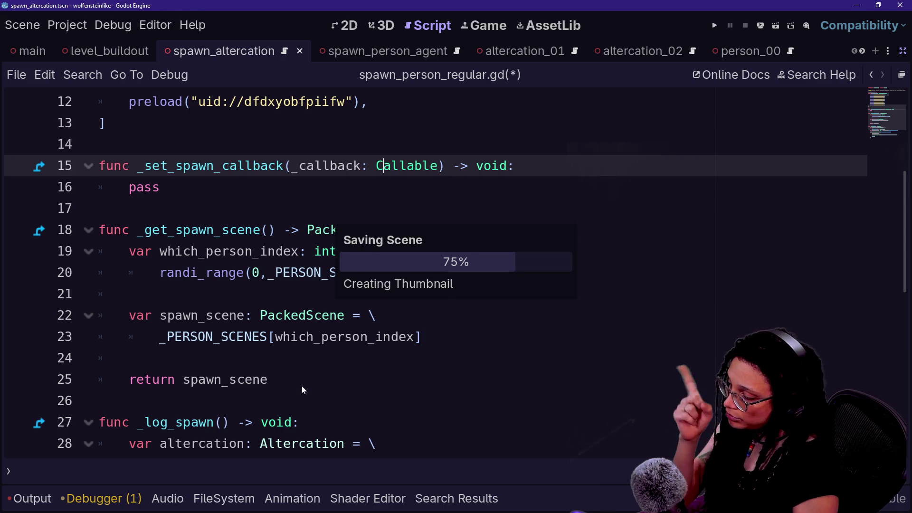
scroll(427, 271, "up", 4)
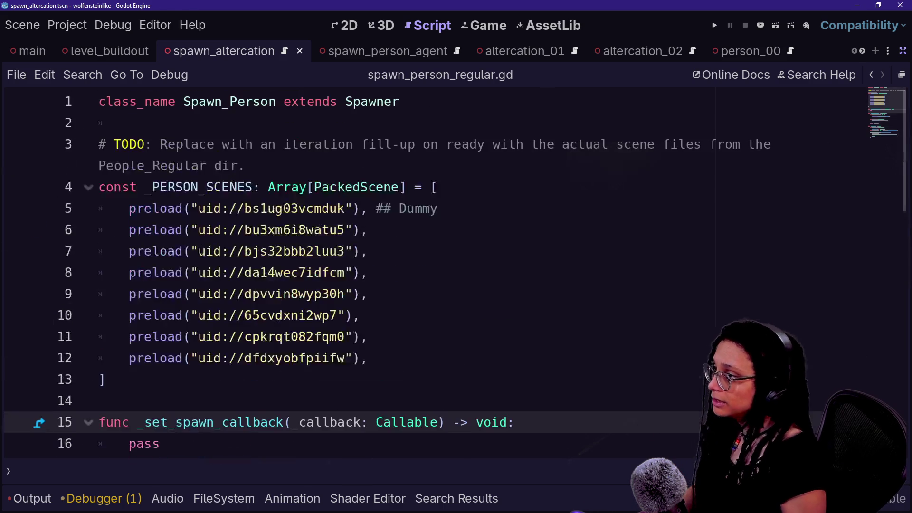
Open the parent Spawn.gd script and look over the spawn_callback call in _do_spawn
left_click(383, 112, "ctrl")
scroll(383, 112, "down", 7)
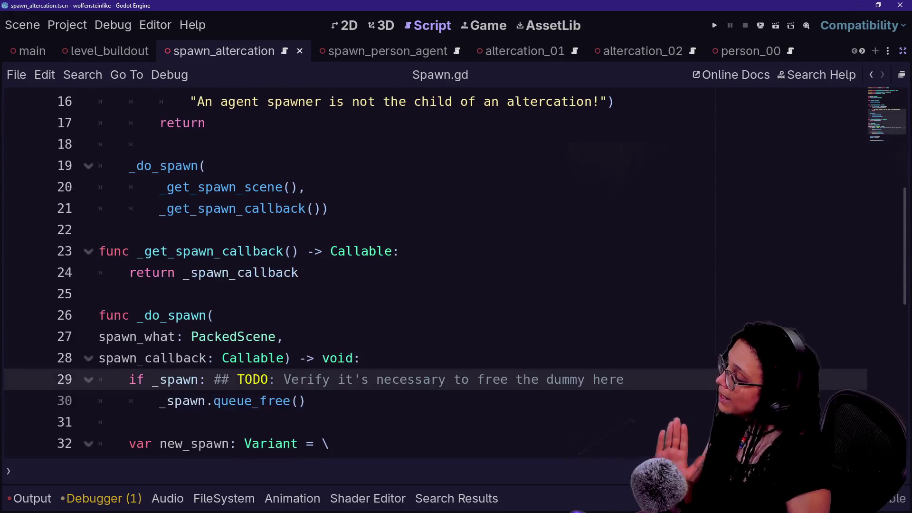
scroll(428, 271, "down", 3)
right_click(418, 297)
left_click(117, 236)
left_click_drag(116, 233, 100, 273)
left_click(102, 230)
left_click_drag(102, 230, 100, 272)
scroll(427, 271, "up", 2)
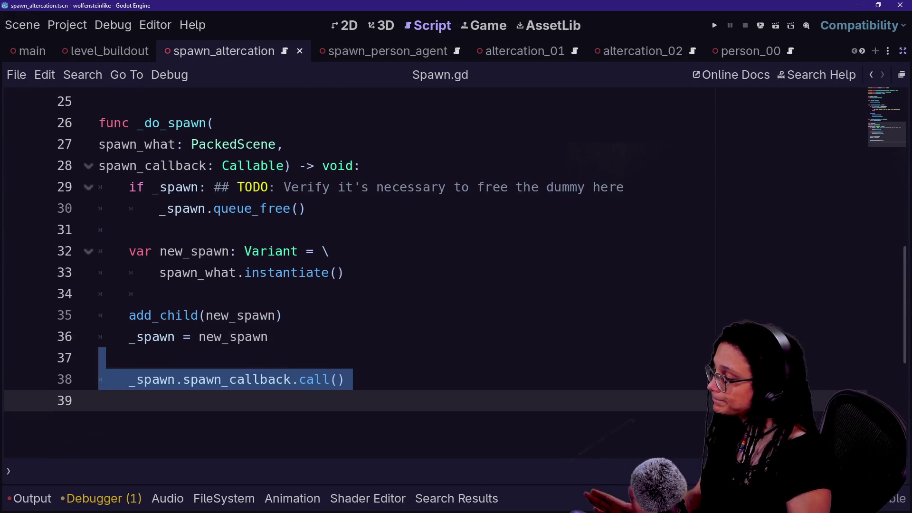
scroll(428, 271, "up", 1)
left_click(307, 268)
scroll(428, 271, "up", 2)
scroll(428, 271, "down", 7)
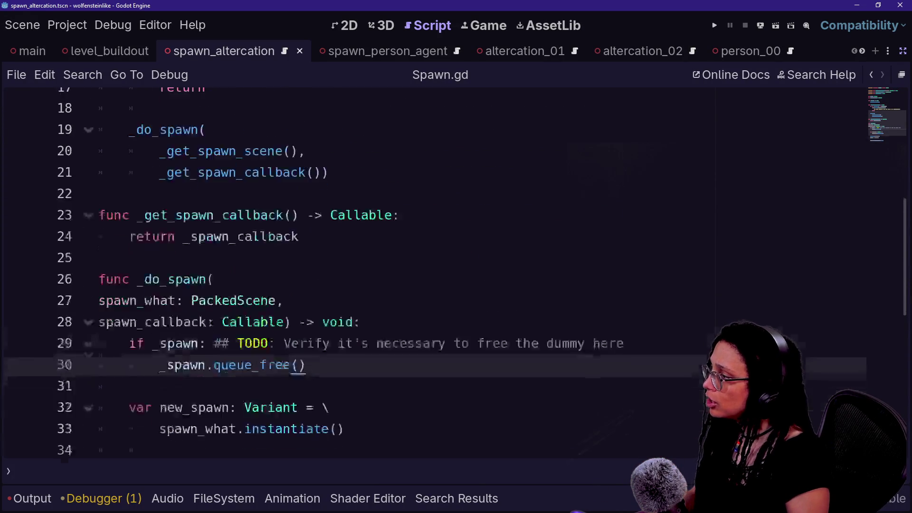
scroll(428, 271, "up", 7)
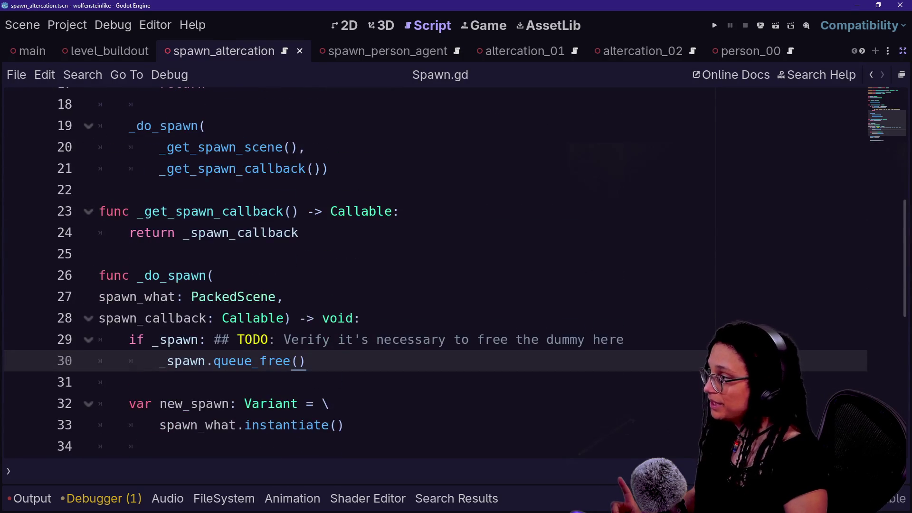
scroll(428, 270, "down", 3)
Add a _log_spawn() call on a new line after the spawn_callback call
left_click(344, 339)
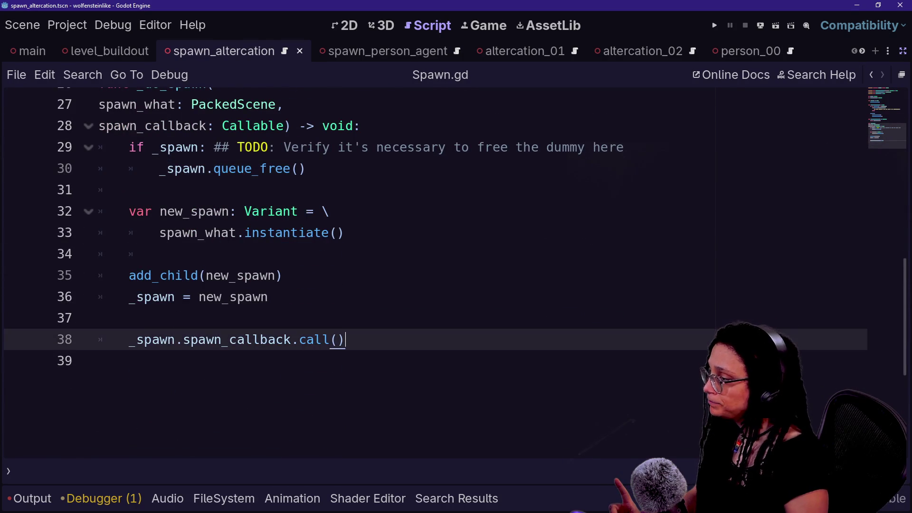
key("Return")
type("_log")
key("Return")
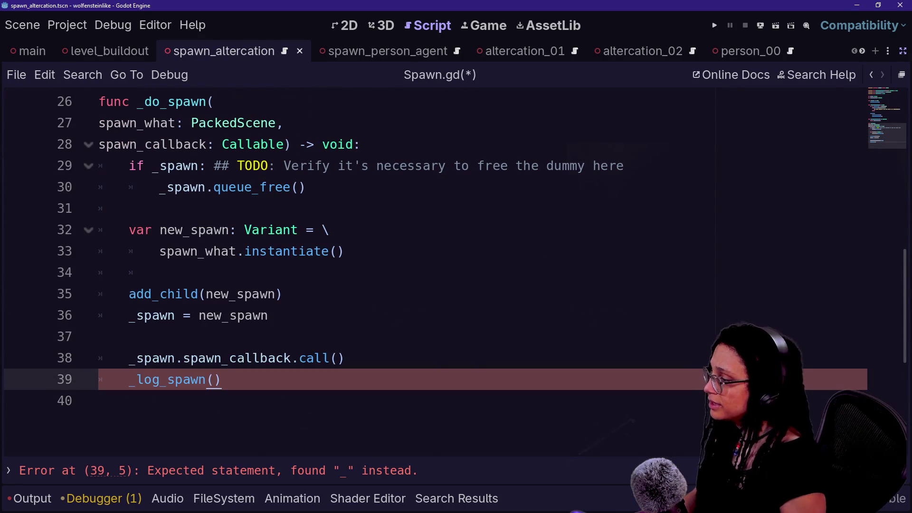
left_click(136, 358)
key("shift+Down")
key("shift+End")
left_click(346, 358)
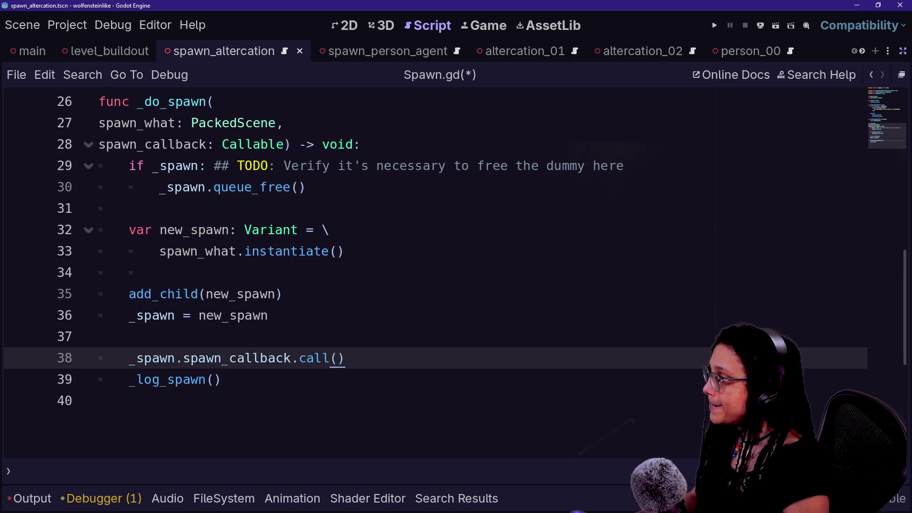
Clean up blank line 37 and delete the _spawn.spawn_callback.call() line
scroll(361, 270, "up", 1)
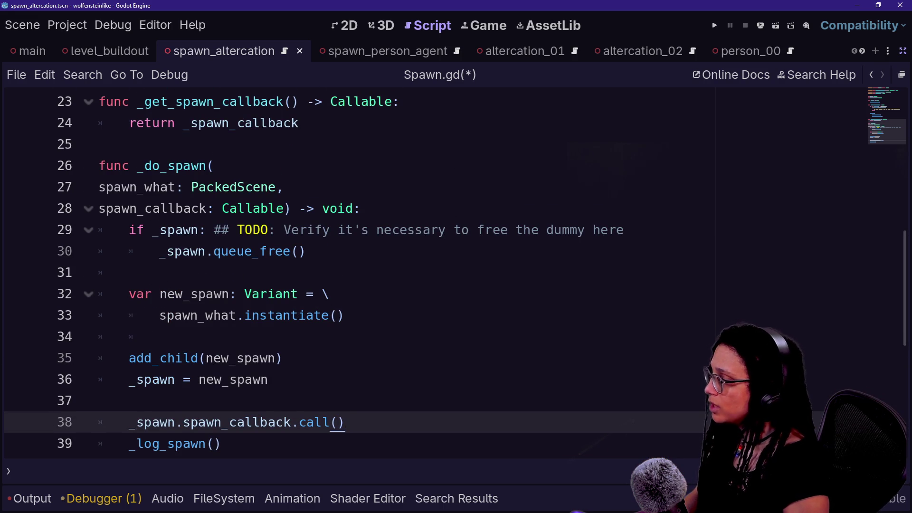
left_click(99, 401)
key("BackSpace")
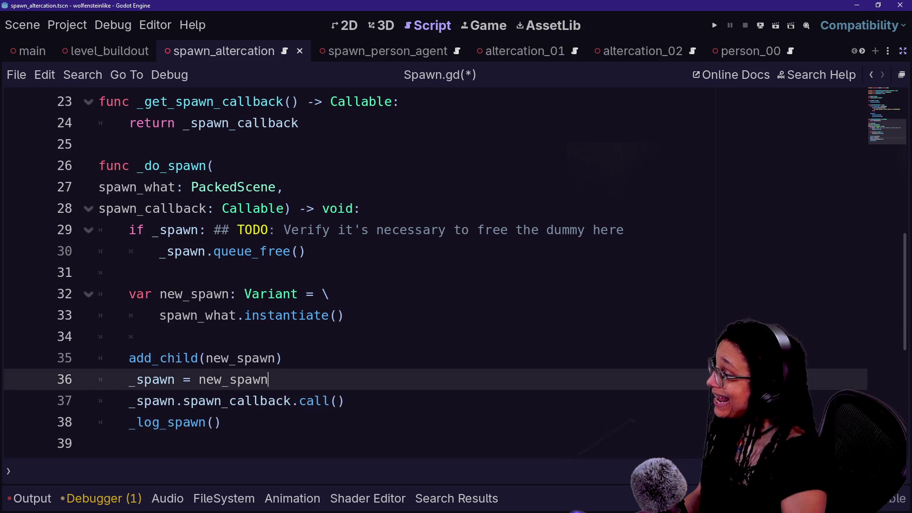
key("Return")
key("Return")
scroll(361, 271, "down", 2)
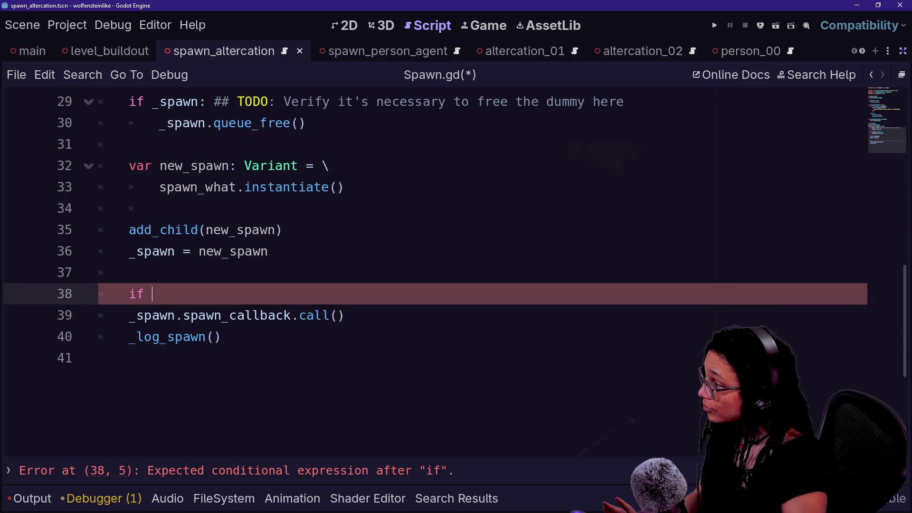
key("BackSpace")
key("BackSpace")
key("BackSpace")
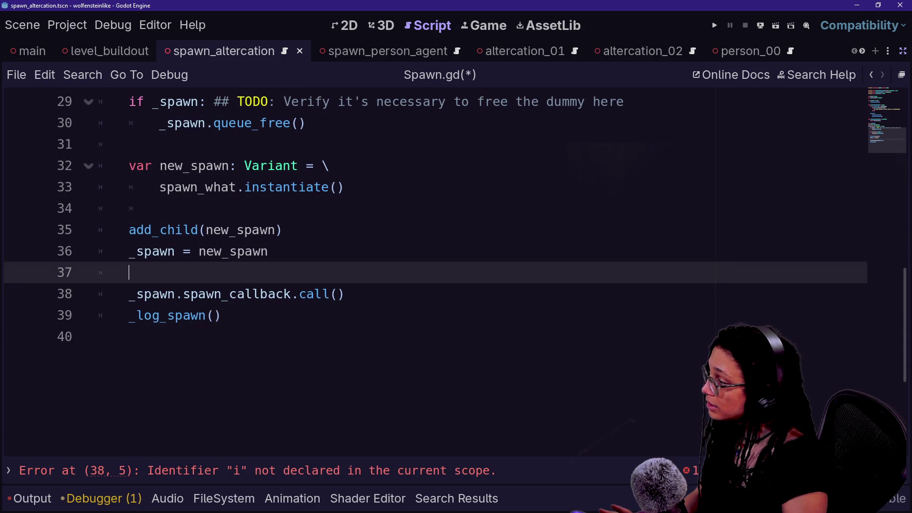
key("shift+Down")
key("shift+End")
key("BackSpace")
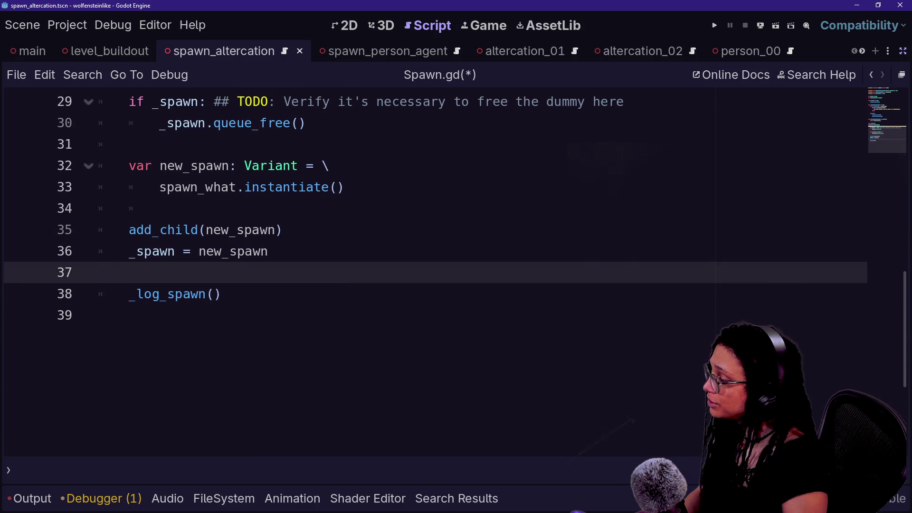
Redo the call-line deletion and start an 'if' line after _log_spawn()
left_click(222, 294)
left_click(100, 273)
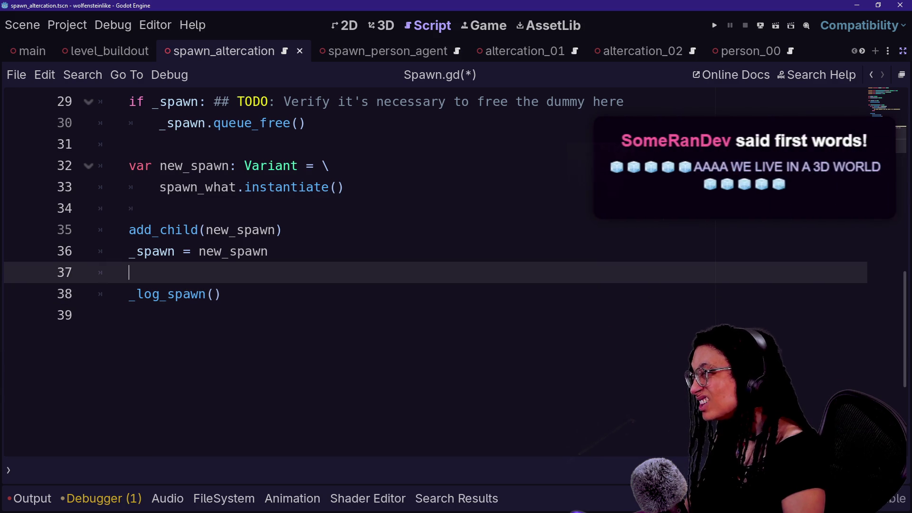
key("ctrl+z")
key("Delete")
left_click(221, 294)
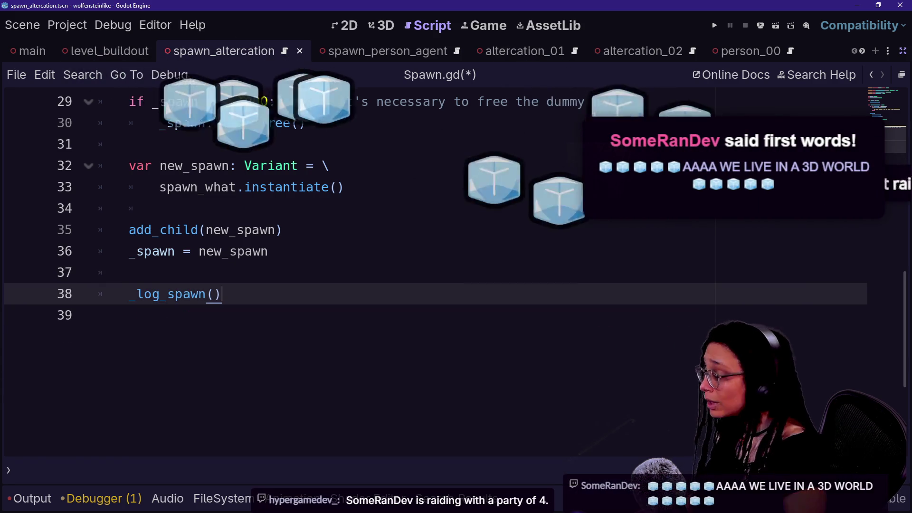
key("Return")
key("Return")
type("if")
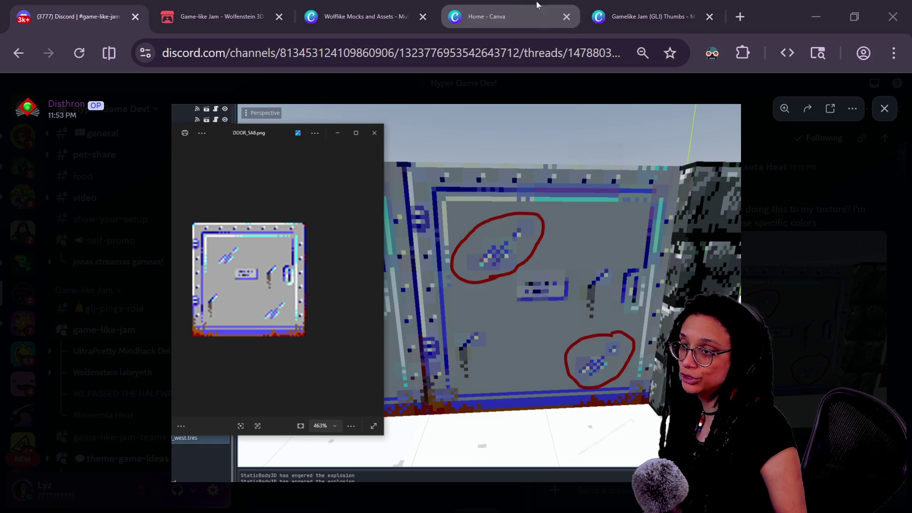
Open the SomeRanDev2 YouTube channel in a new browser tab
left_click(740, 17)
type("youtube.com/some")
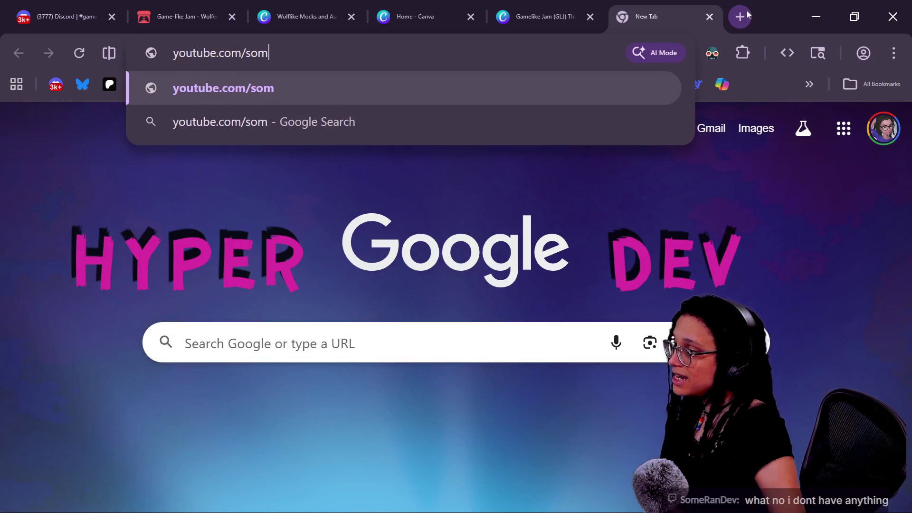
key("BackSpace")
key("BackSpace")
key("BackSpace")
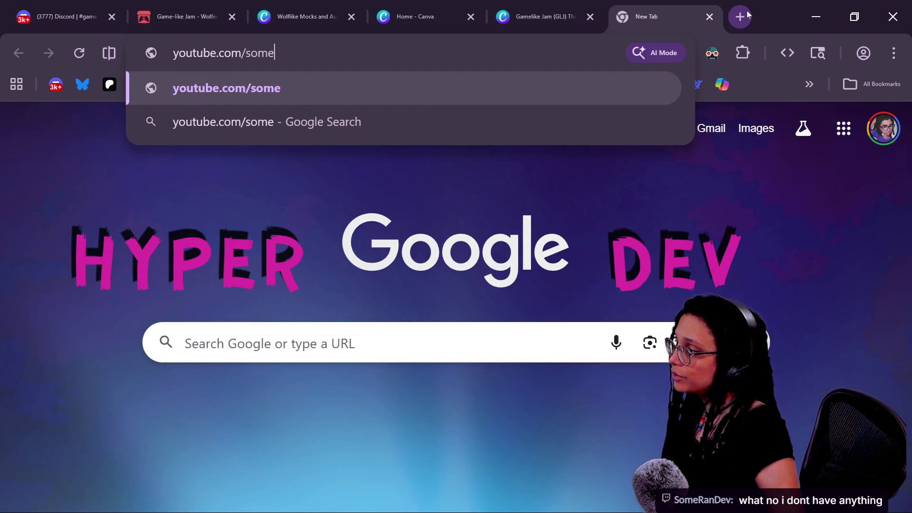
type("@some")
key("Down")
key("Down")
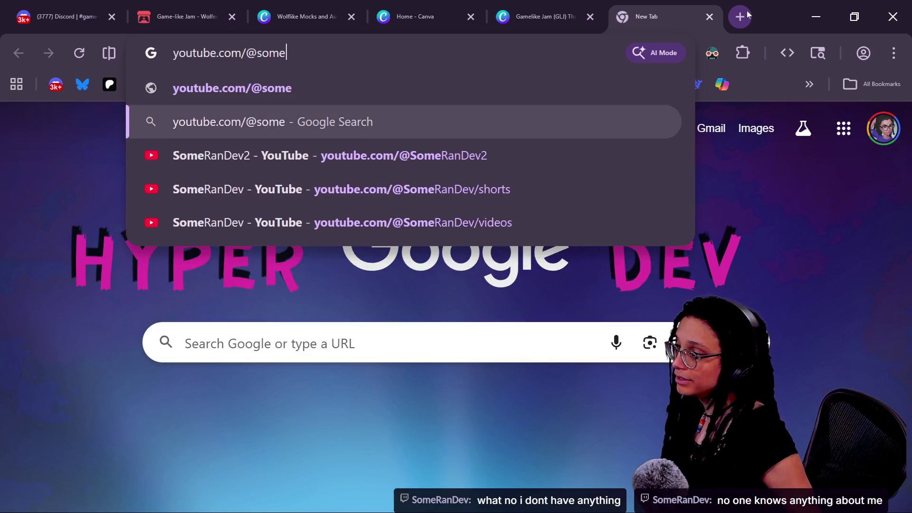
key("Return")
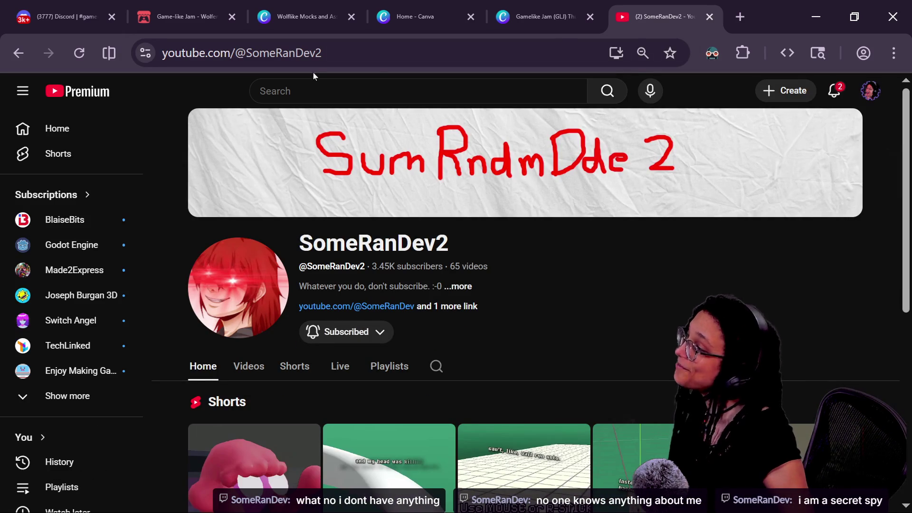
Check the SomeRanDev2 channel's subscriber and video counts
left_click(313, 53)
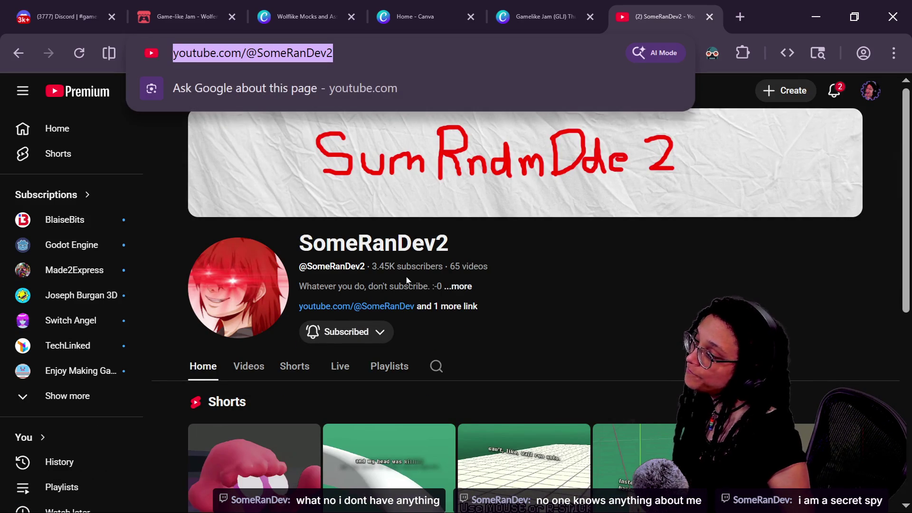
left_click_drag(488, 267, 346, 267)
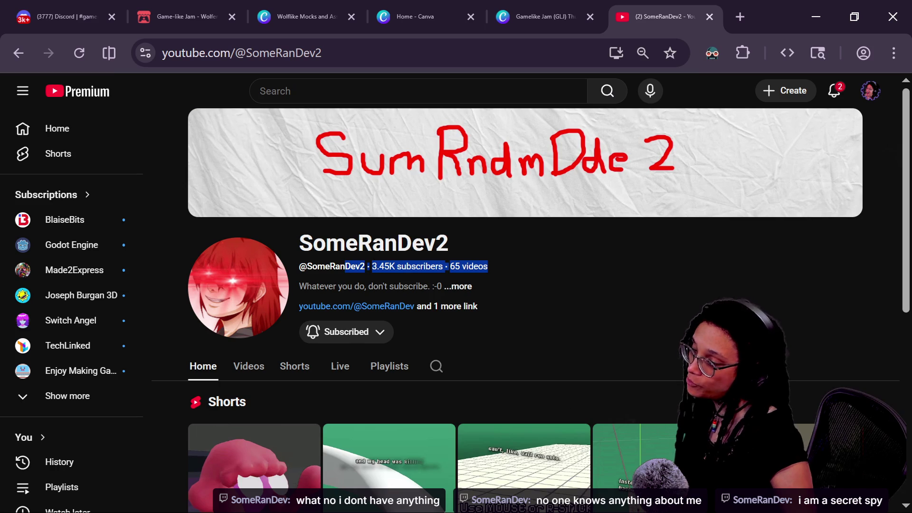
left_click(632, 335)
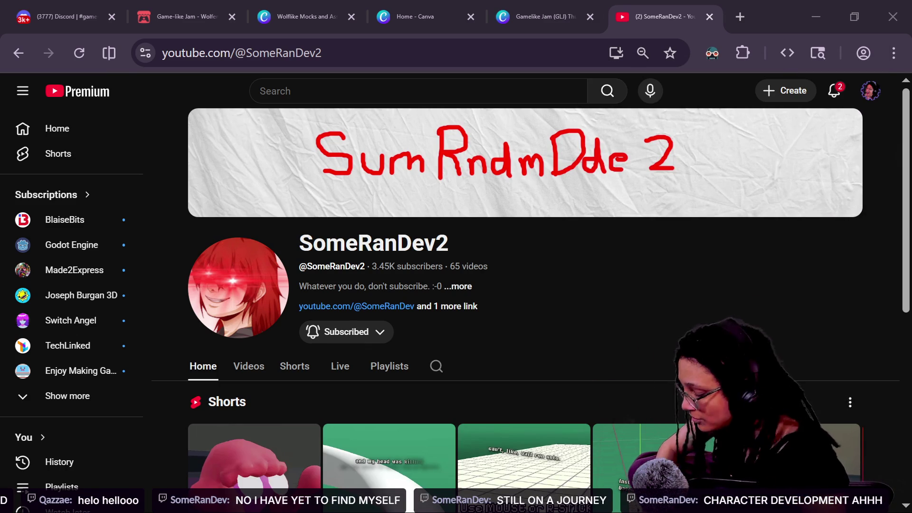
key("Caps_Lock")
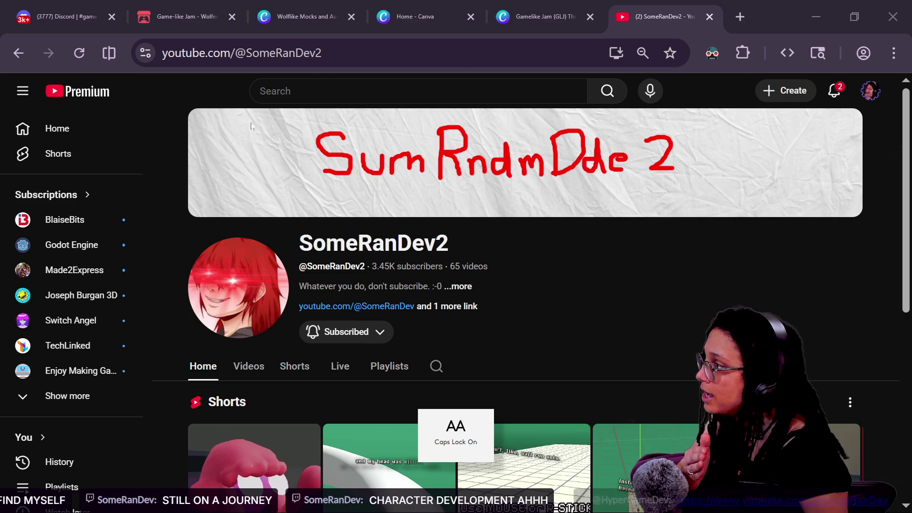
double_click(278, 53)
scroll(466, 300, "down", 5)
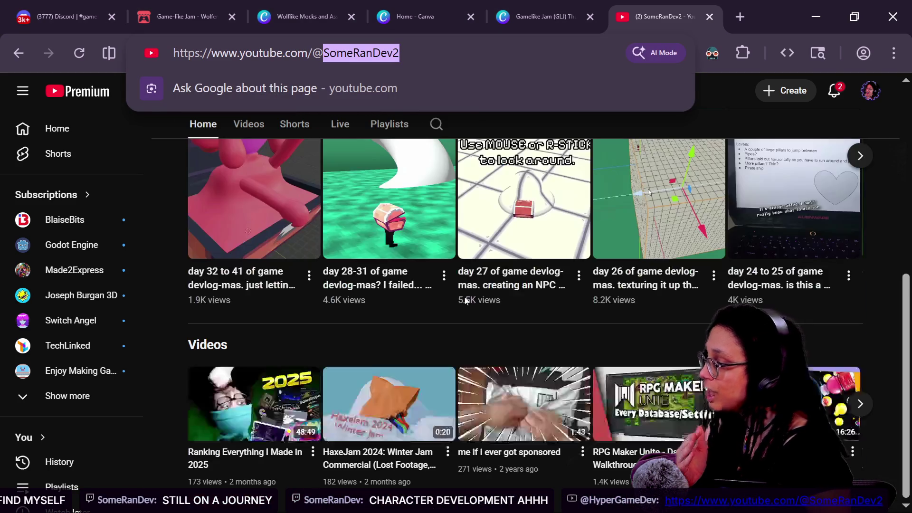
scroll(466, 301, "up", 4)
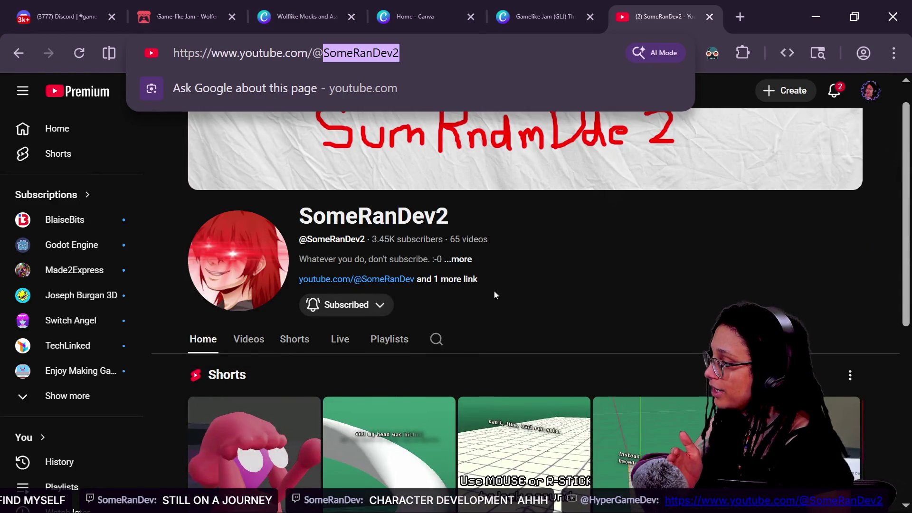
left_click(404, 282)
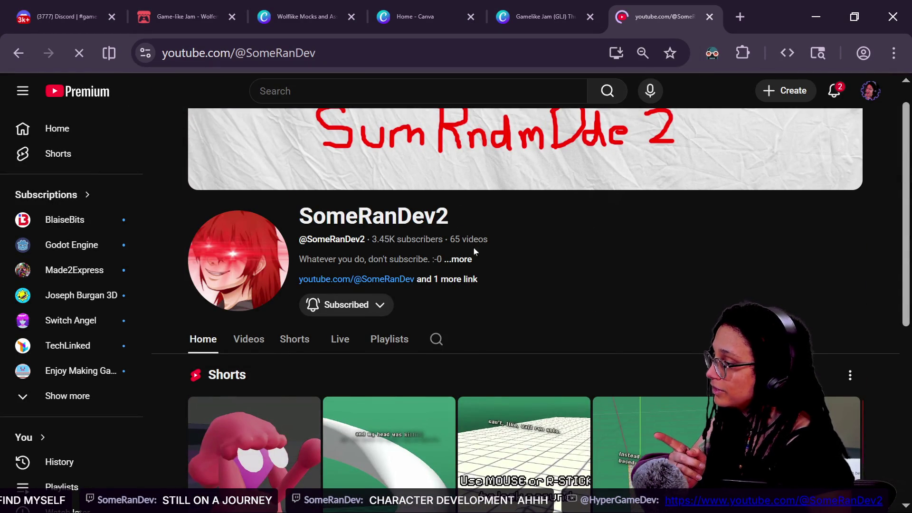
Add 2 to the channel handle and view SomeRanDev2's Live streams list
key("ctrl+l")
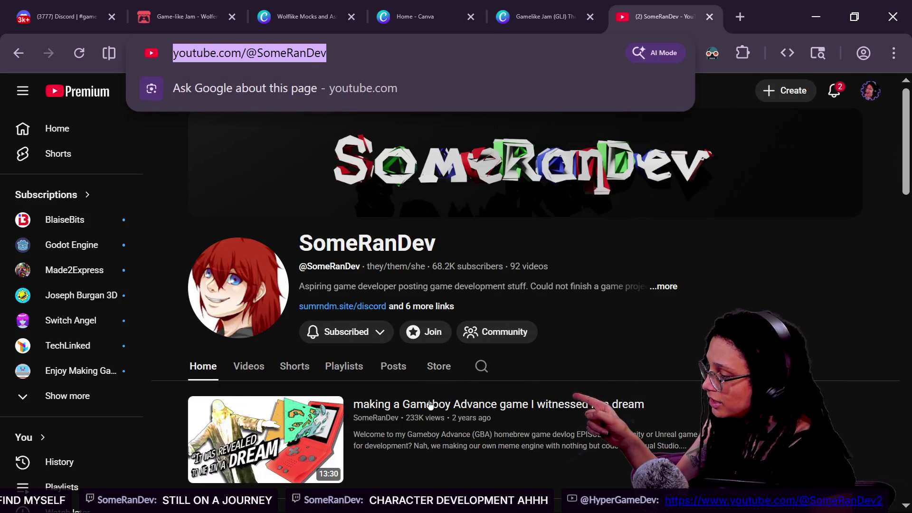
key("BackSpace")
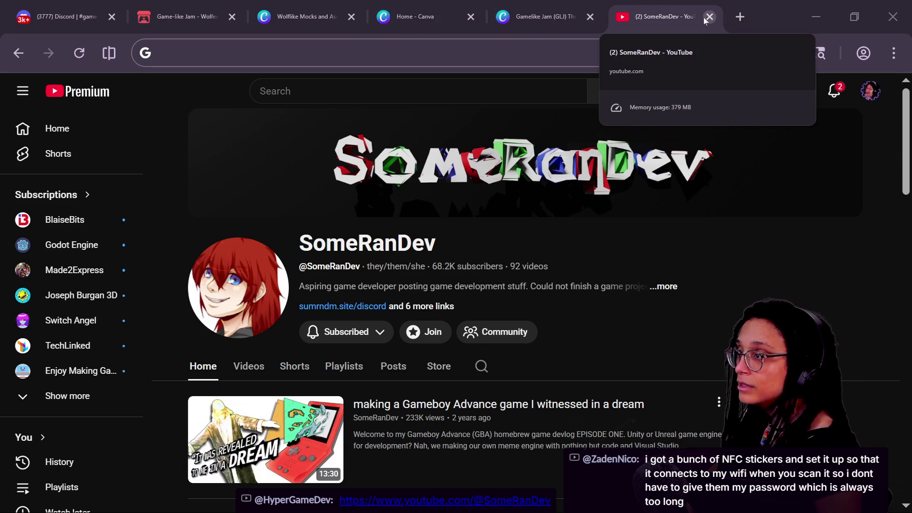
key("ctrl+l")
type("2")
key("Return")
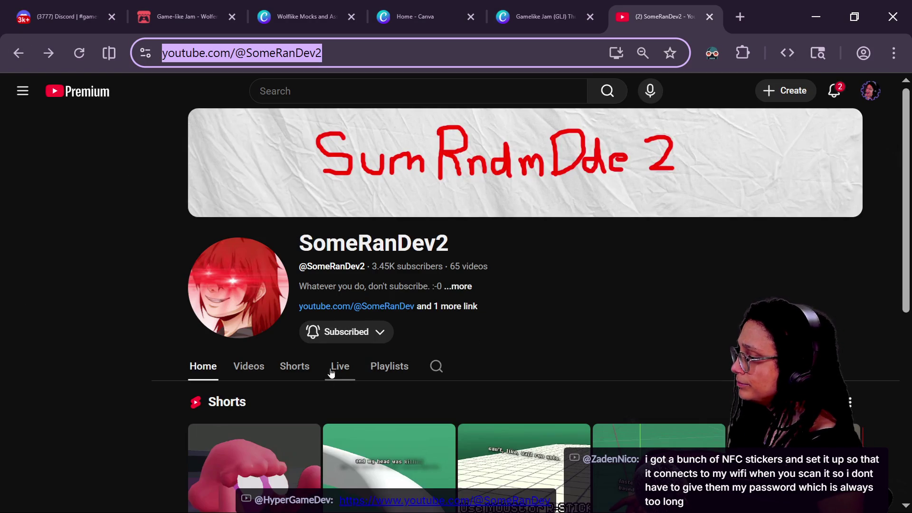
left_click(339, 366)
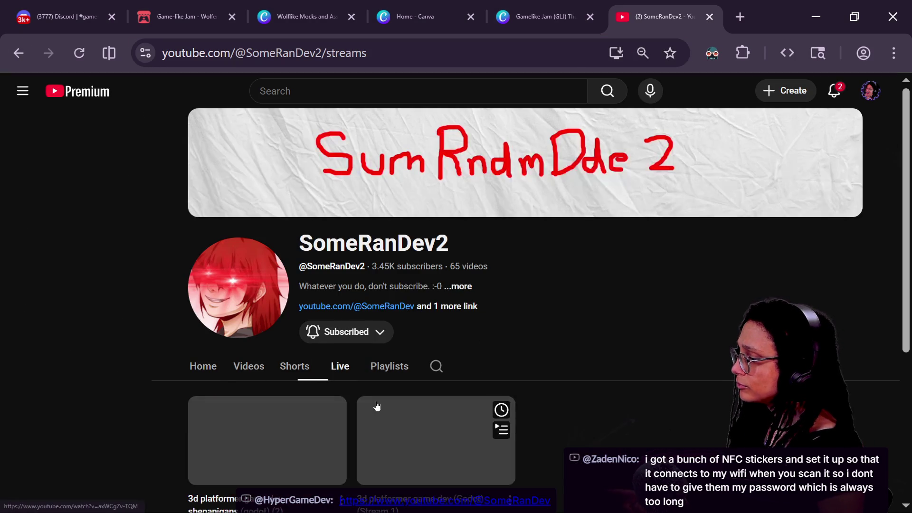
scroll(285, 418, "down", 2)
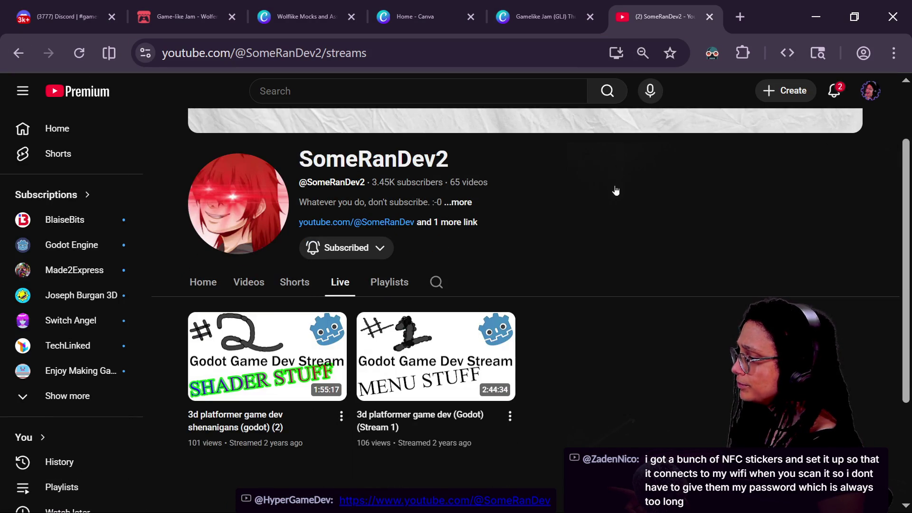
key("ctrl+l")
Go to twitch.tv/somerandev using the address-bar suggestion
type("TWITCH")
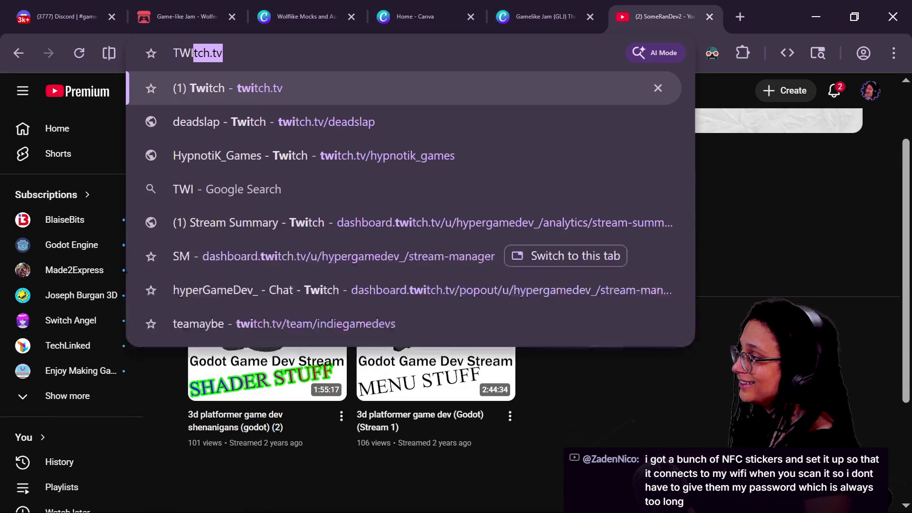
key("Caps_Lock")
type(".tv/")
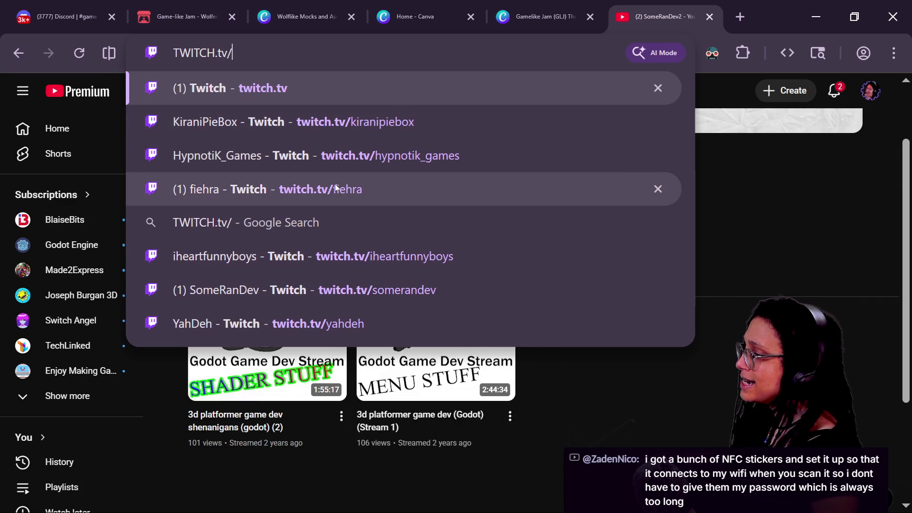
key("Down")
key("Down")
key("Down")
key("Return")
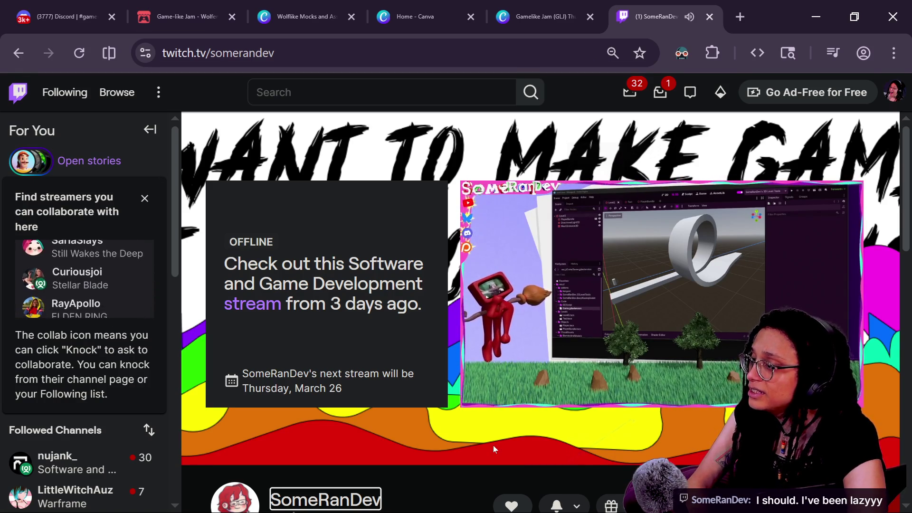
mouse_move(549, 349)
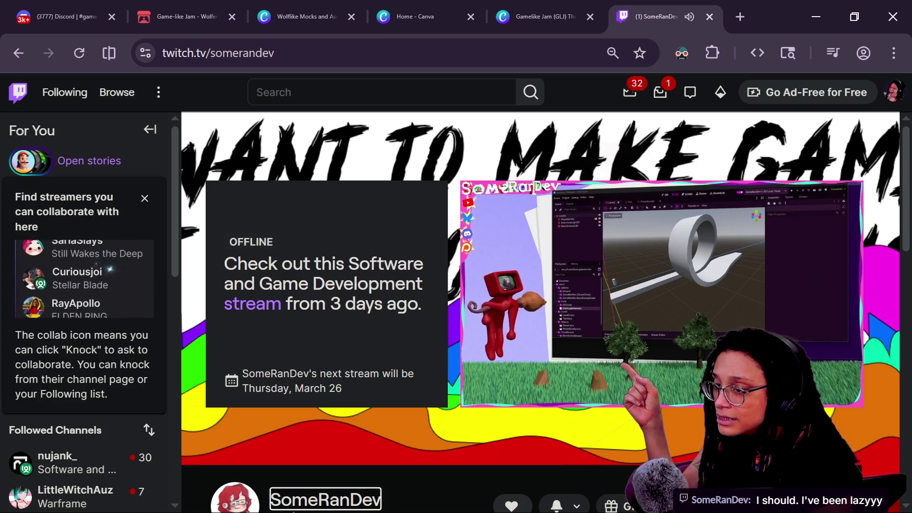
Seek the past stream to about 43:25 and watch it full screen
left_click(567, 369)
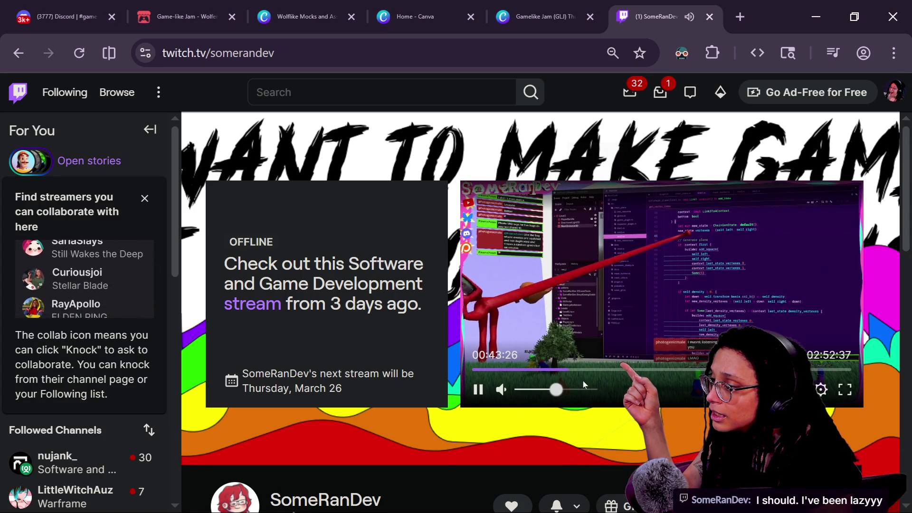
left_click(844, 390)
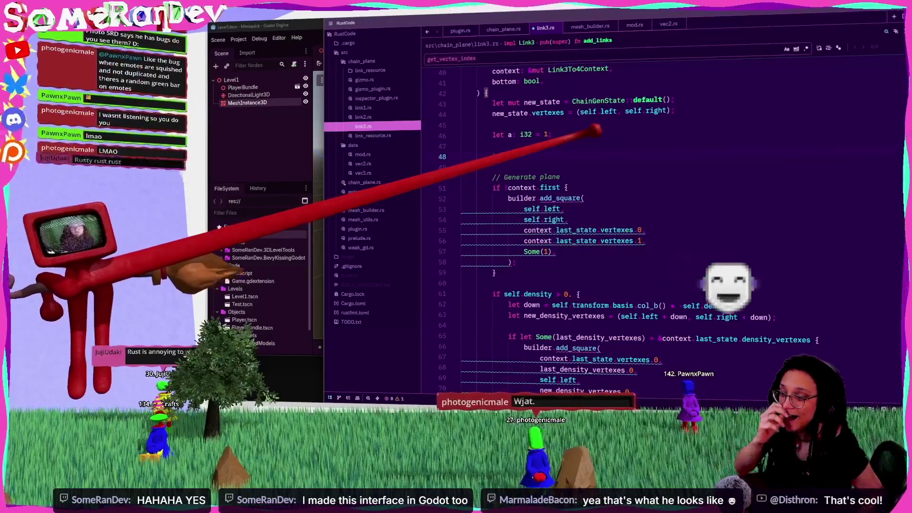
type("Option<i32> = ")
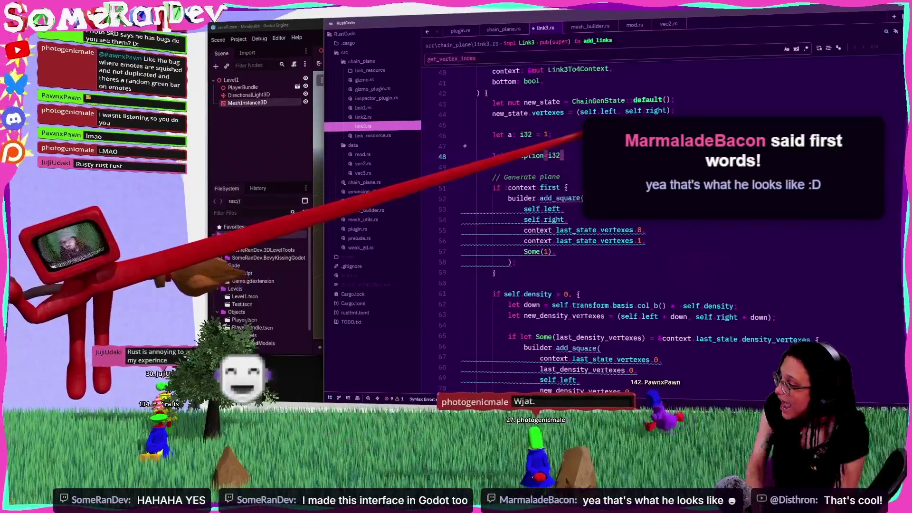
type("No")
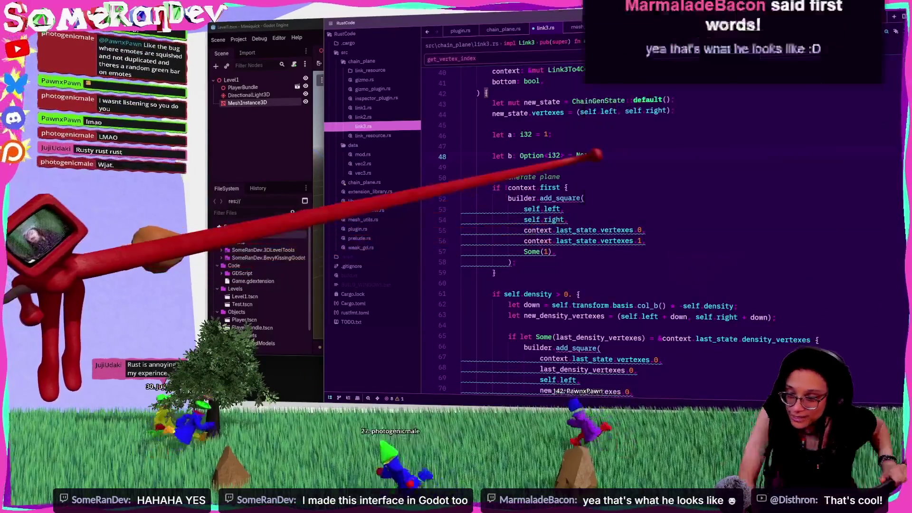
key("ctrl+shift+Left")
type("2")
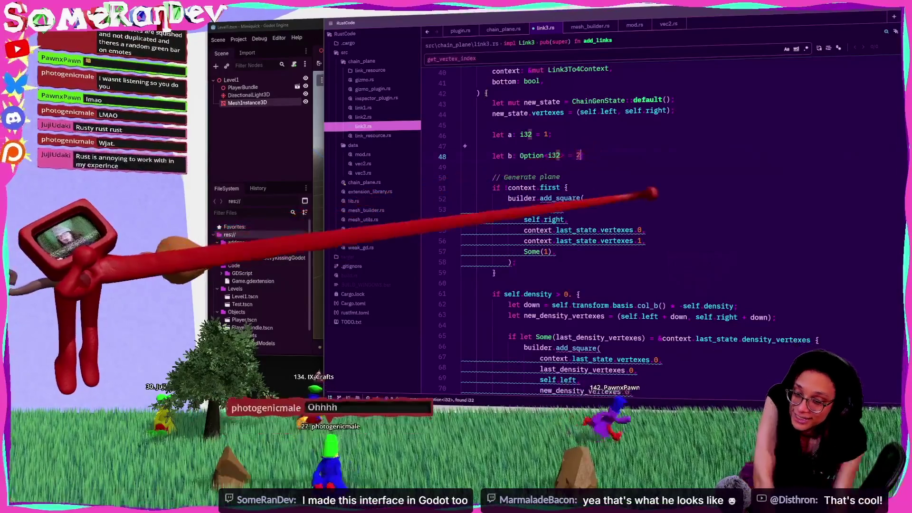
key("Left")
key("Left")
type("Some")
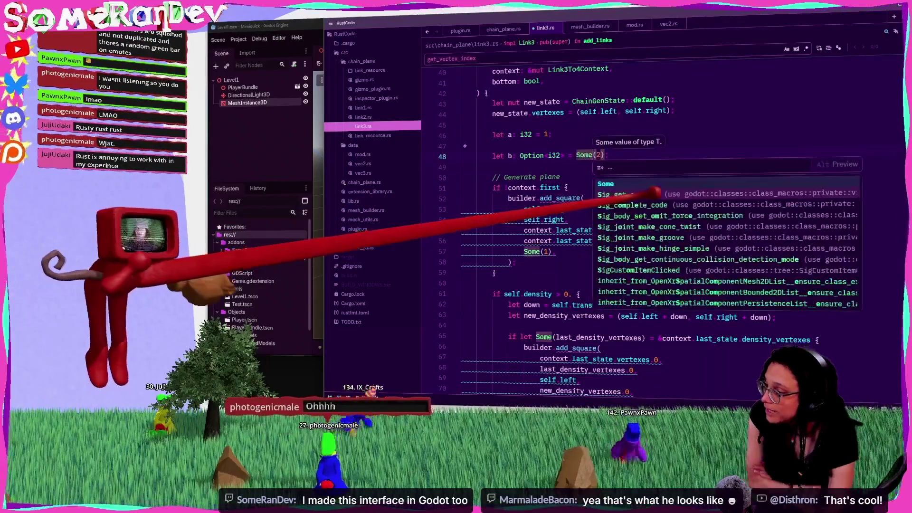
key("End")
type(";")
key("Down")
key("ctrl+b")
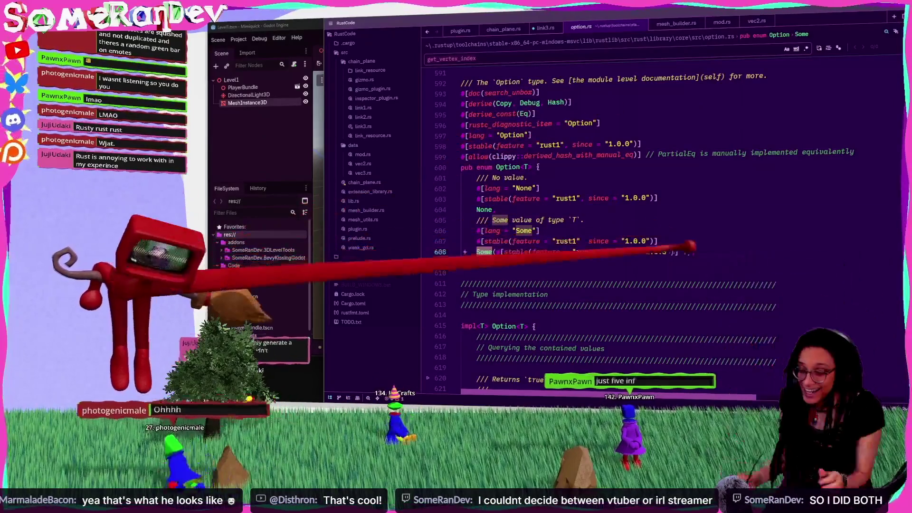
left_click_drag(496, 167, 532, 167)
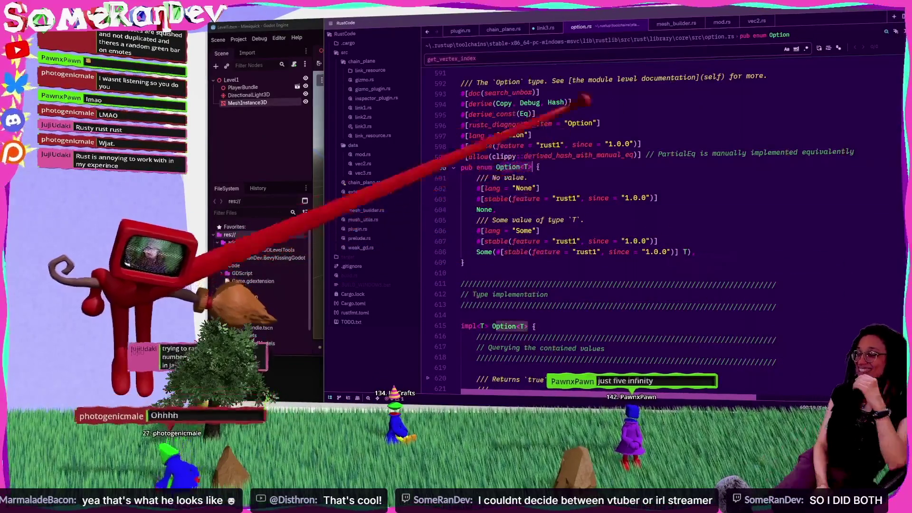
key("ctrl+F4")
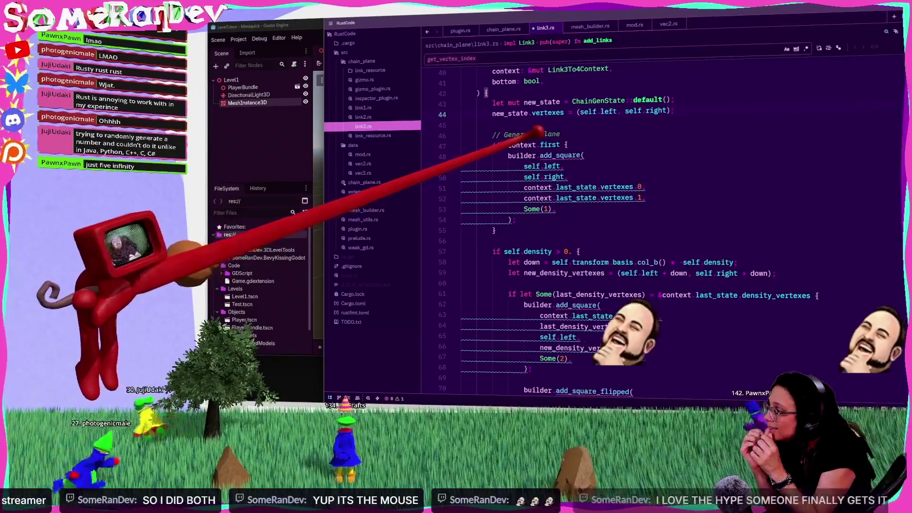
left_click(493, 125)
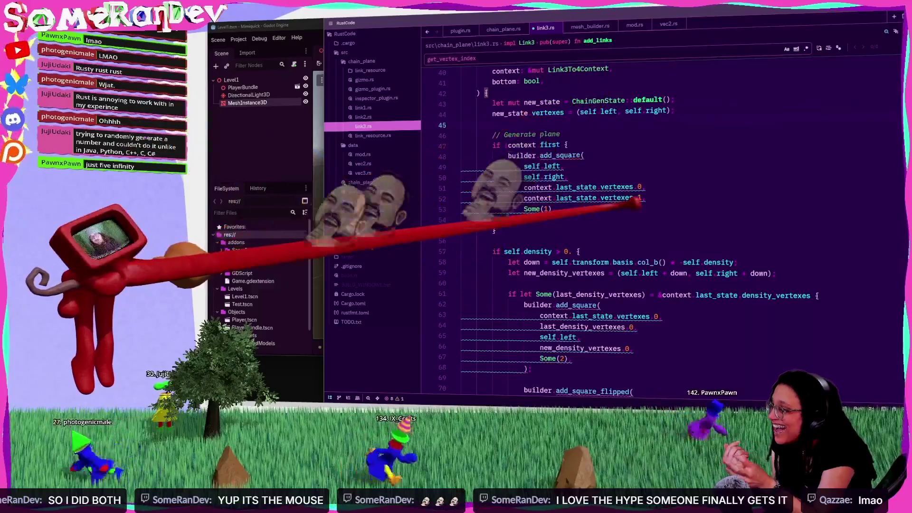
key("Return")
type("and ")
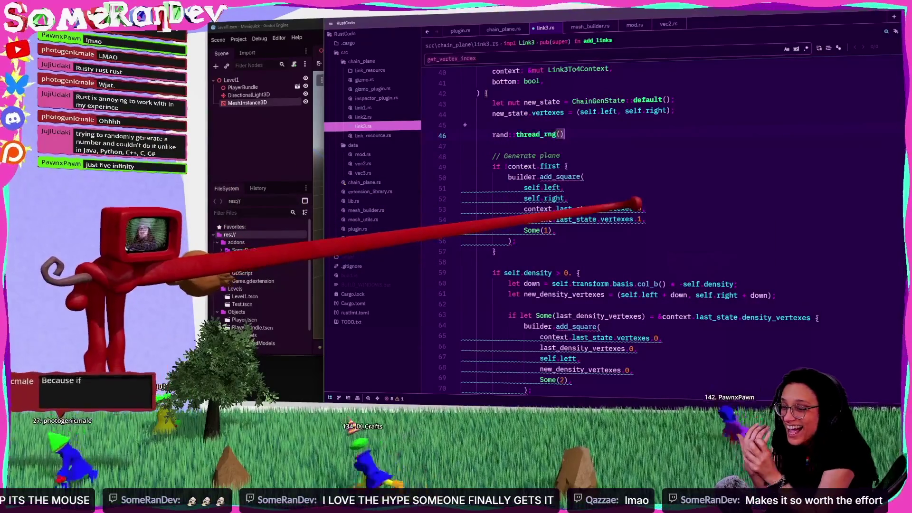
type(".")
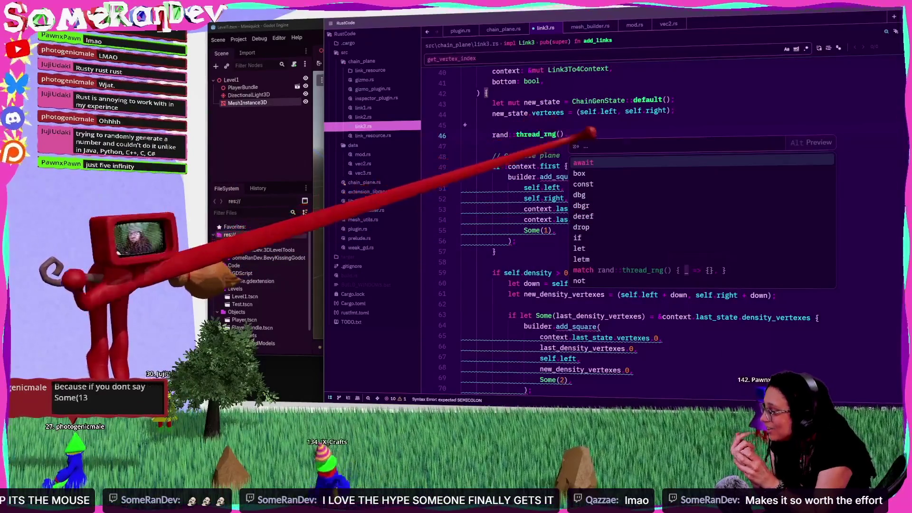
key("Escape")
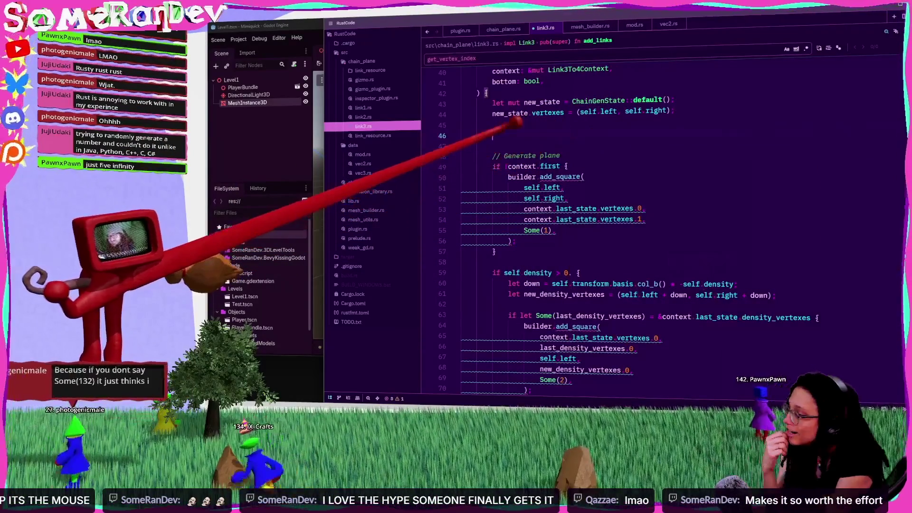
key("Delete")
key("Delete")
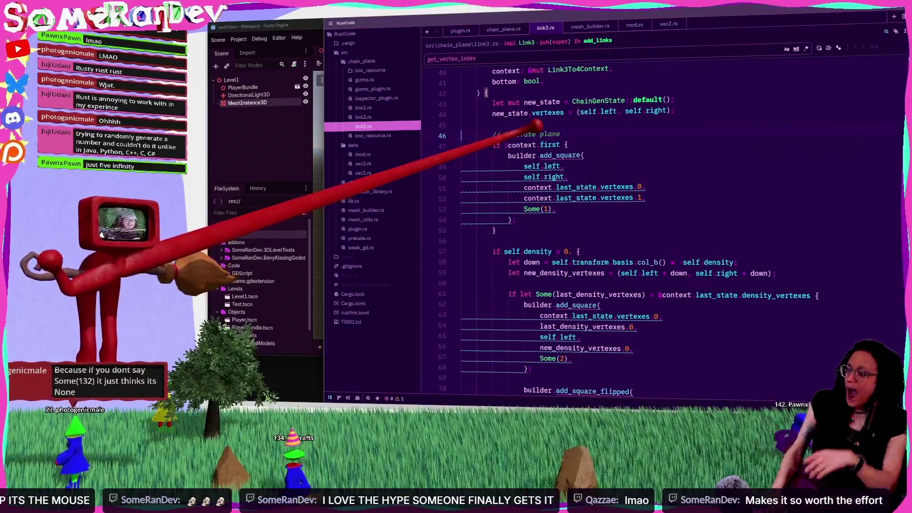
key("Return")
key("Return")
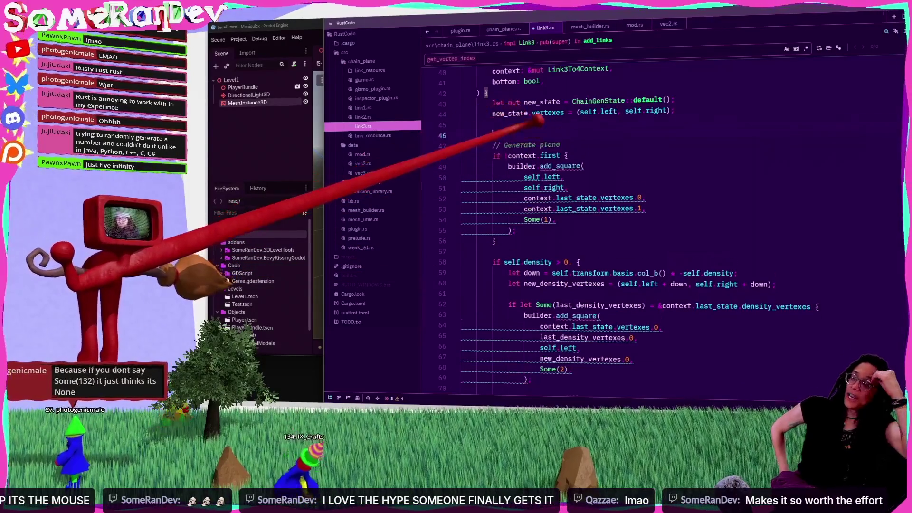
key("Up")
key("Up")
type("random")
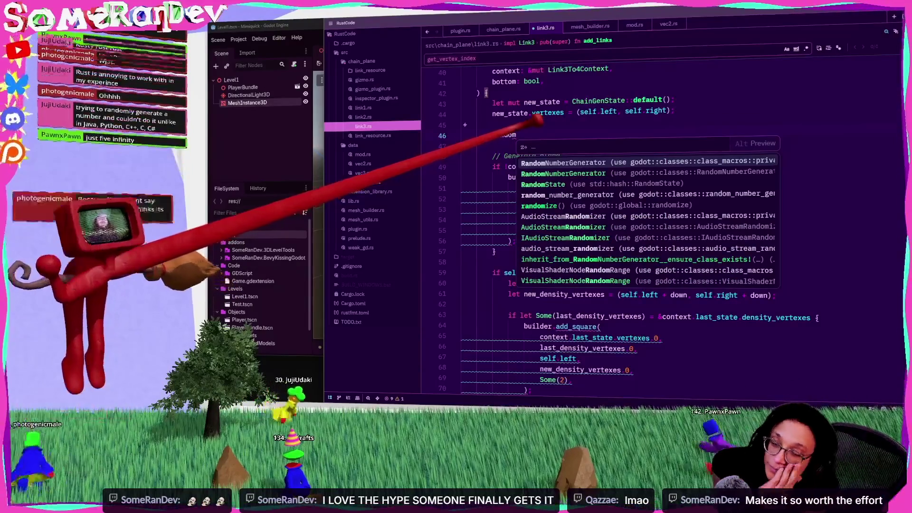
key("Escape")
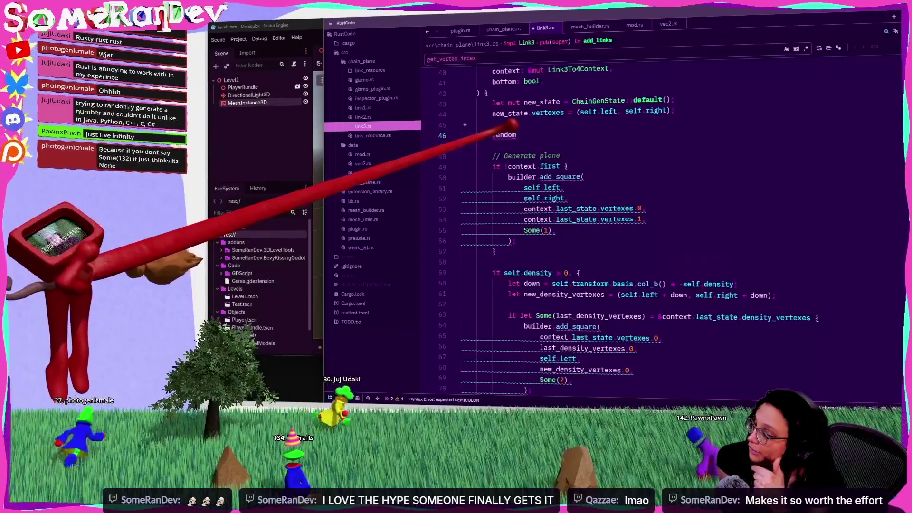
key("ctrl+BackSpace")
type("godot")
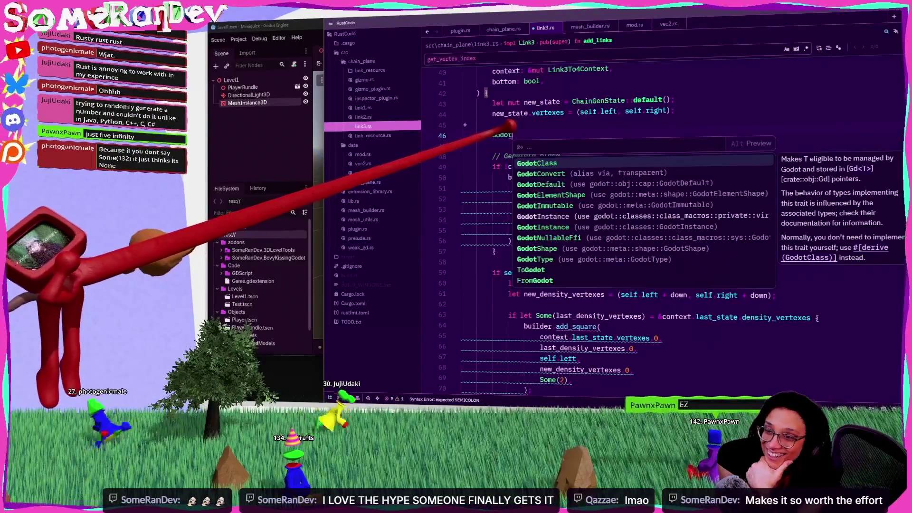
key("ctrl+BackSpace")
type("ra")
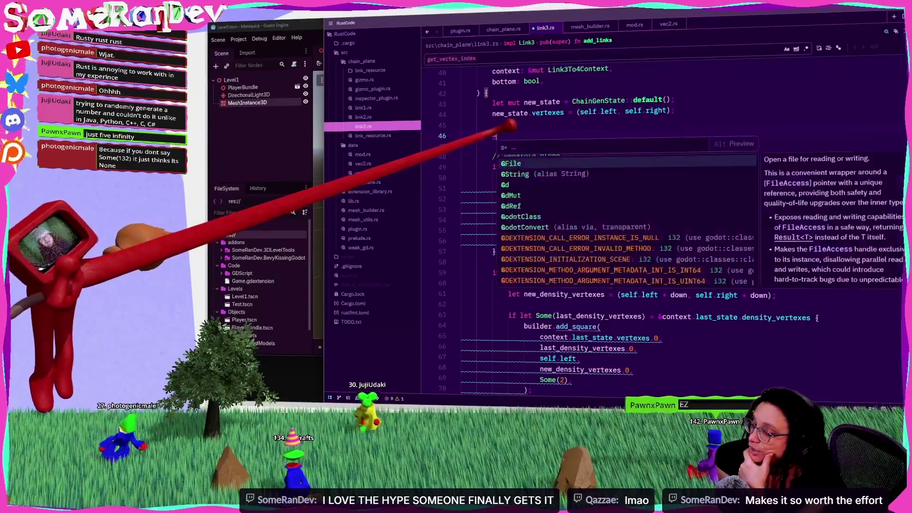
type("ndom_in")
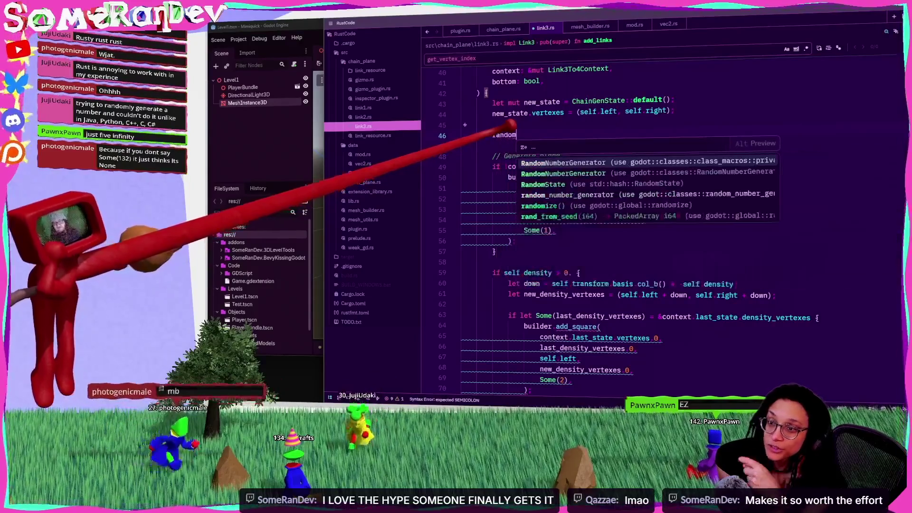
key("BackSpace")
key("BackSpace")
type("frfrom")
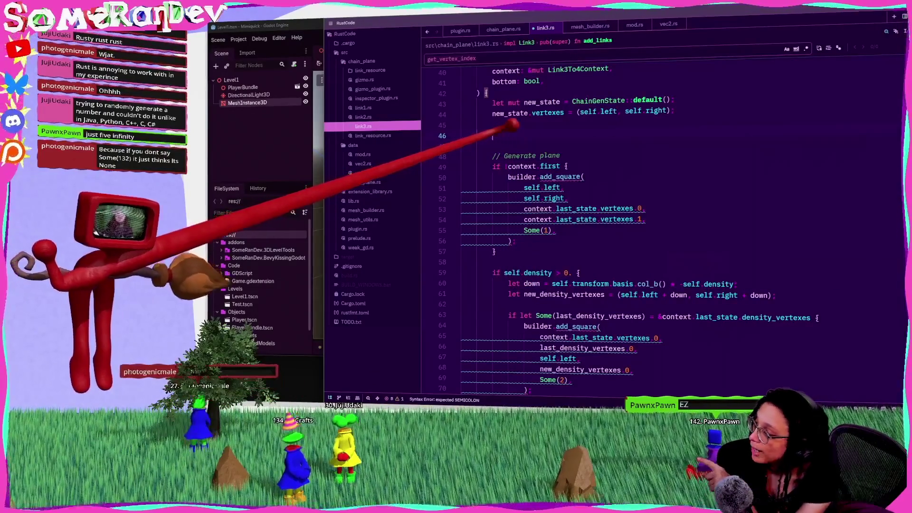
key("BackSpace")
key("BackSpace")
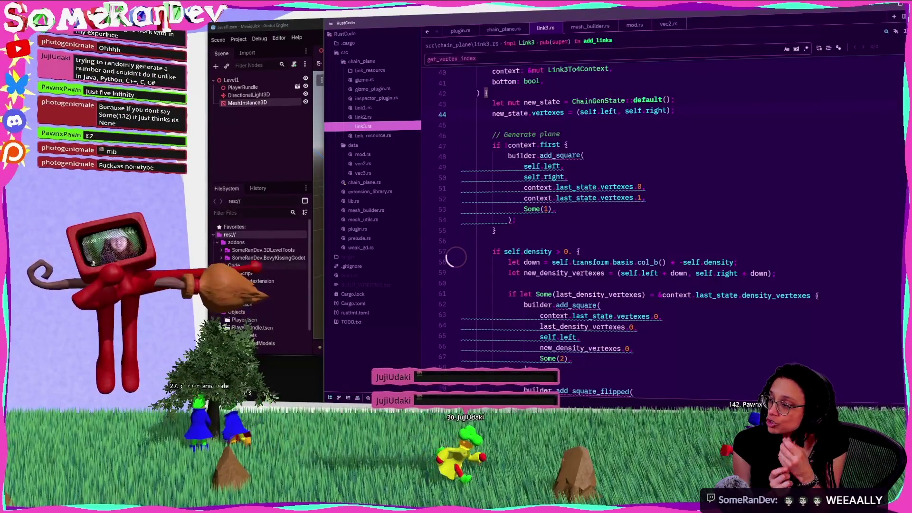
mouse_move(161, 311)
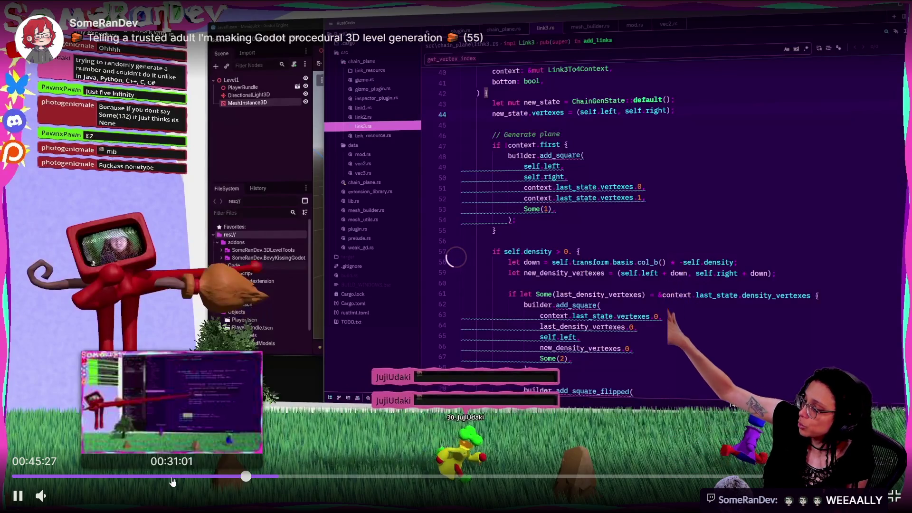
Jump the replay ahead to about 51 minutes and exit fullscreen
left_click(276, 476)
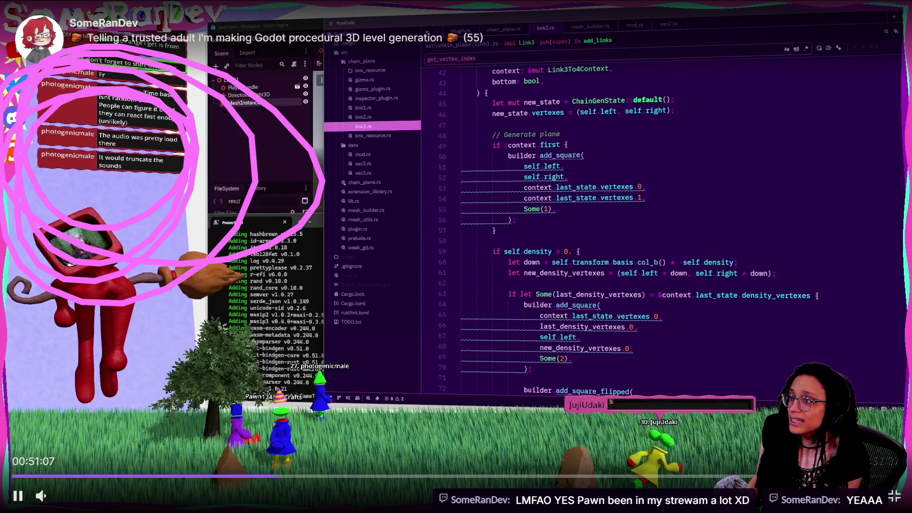
key("Escape")
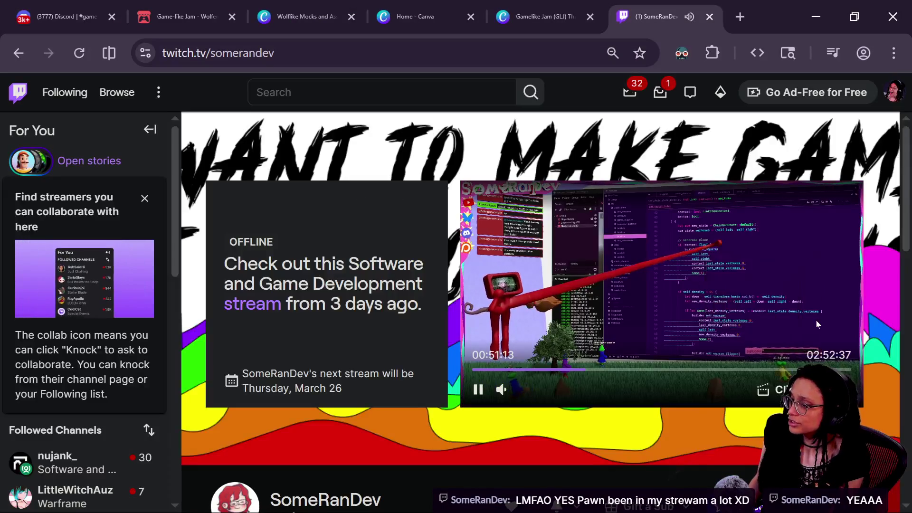
Put the Twitch replay back into fullscreen with the F key
key("f")
key("f")
key("f")
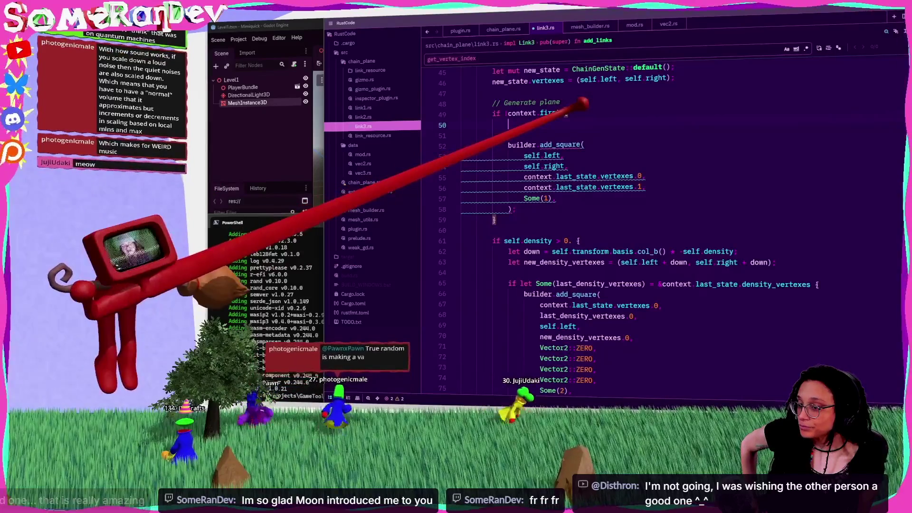
key("alt+Tab")
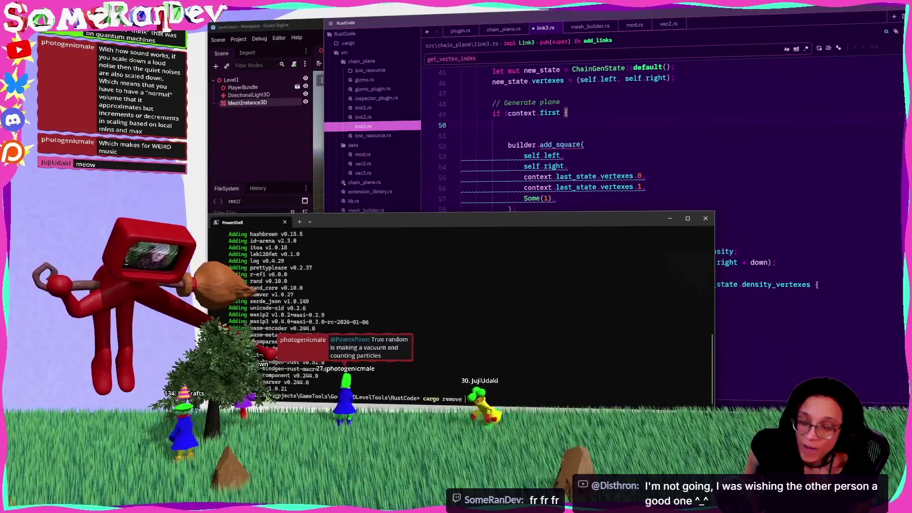
type("rand")
key("Return")
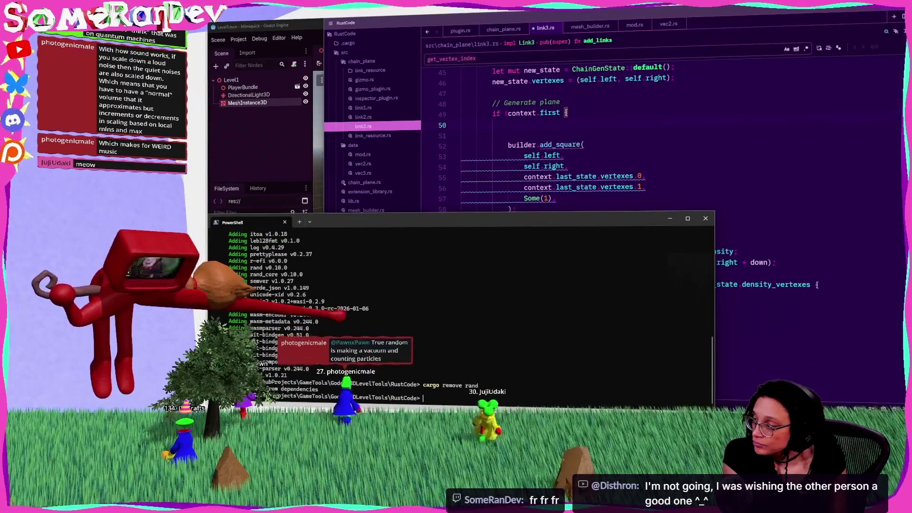
left_click(532, 168)
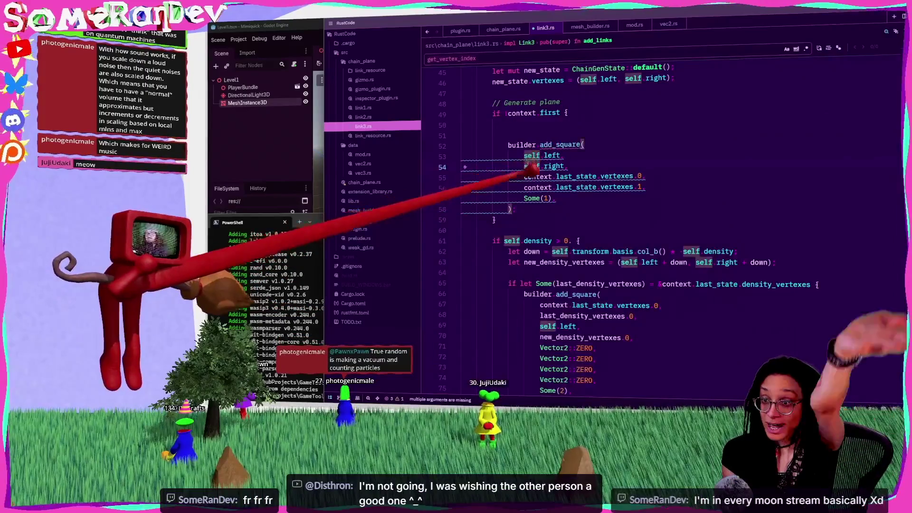
key("ctrl+s")
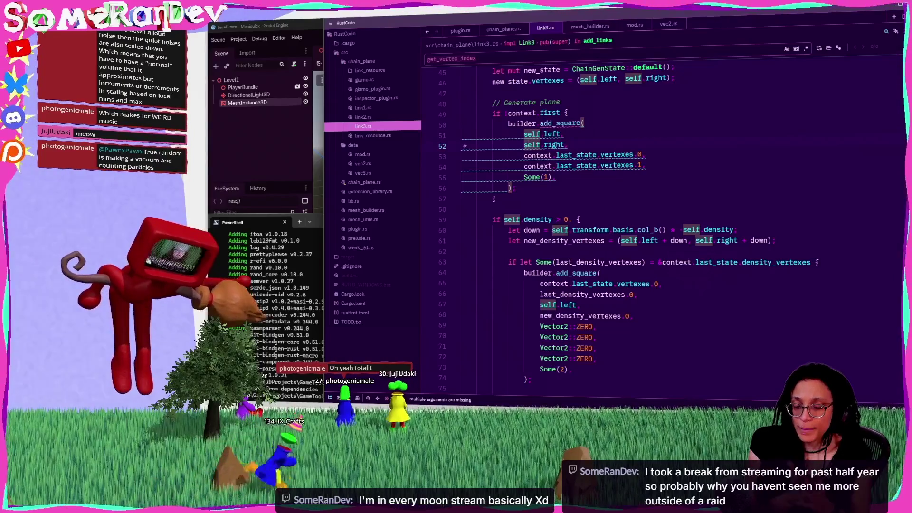
mouse_move(622, 271)
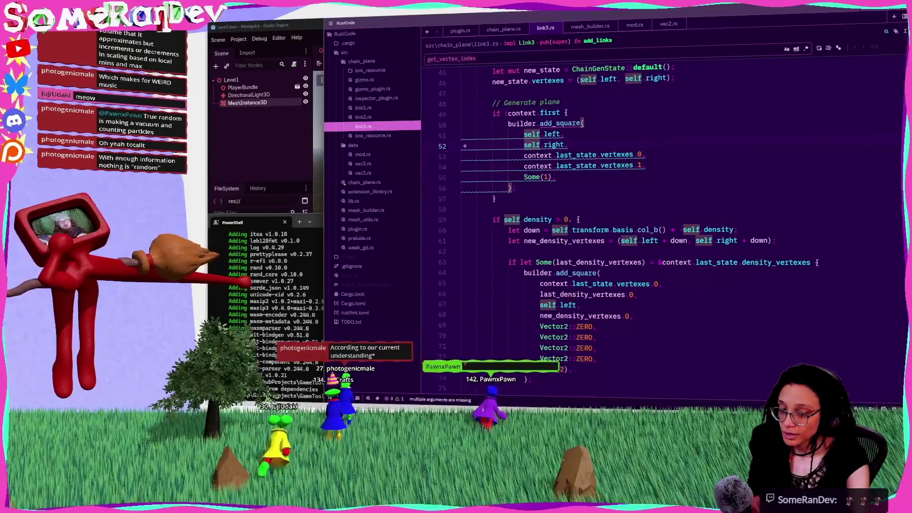
left_click(646, 165)
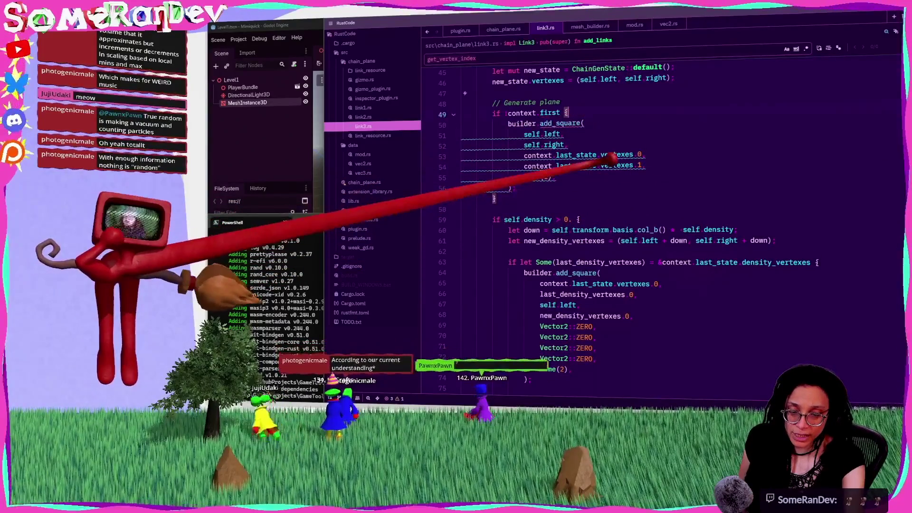
left_click(644, 154)
scroll(611, 214, "up", 10)
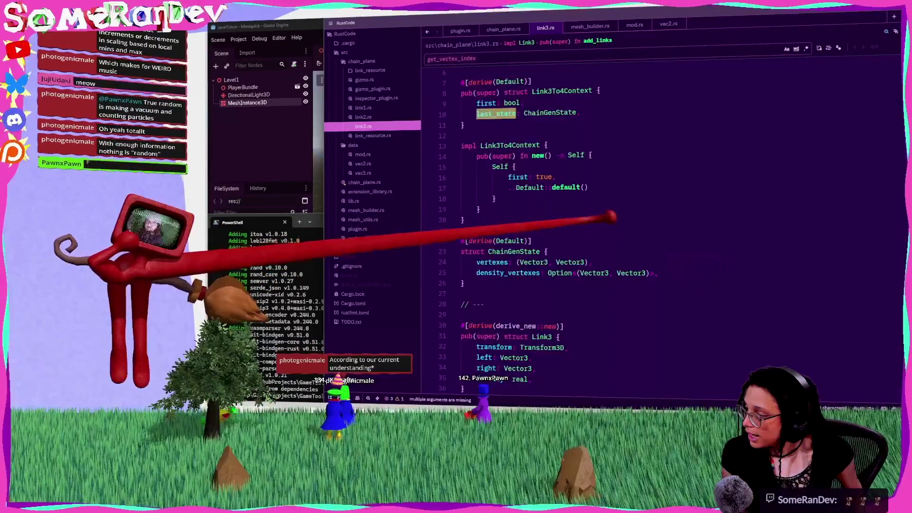
left_click(603, 165)
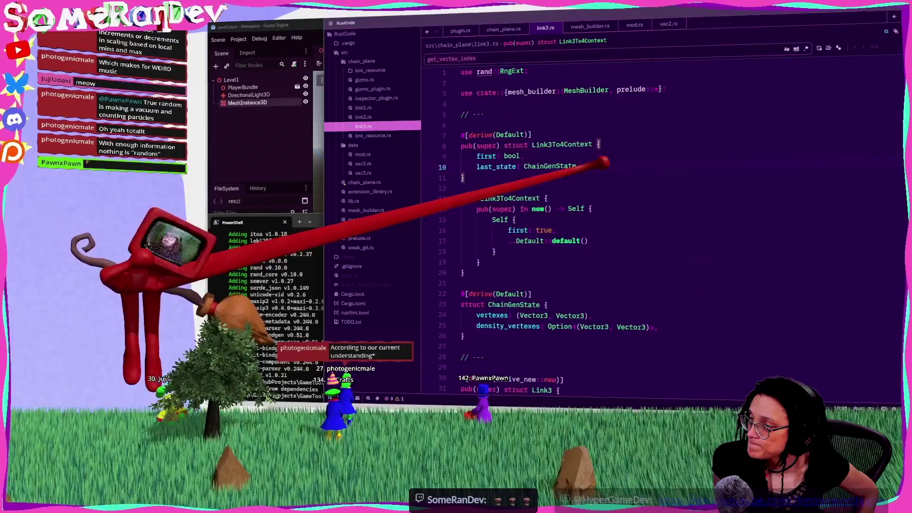
key("Return")
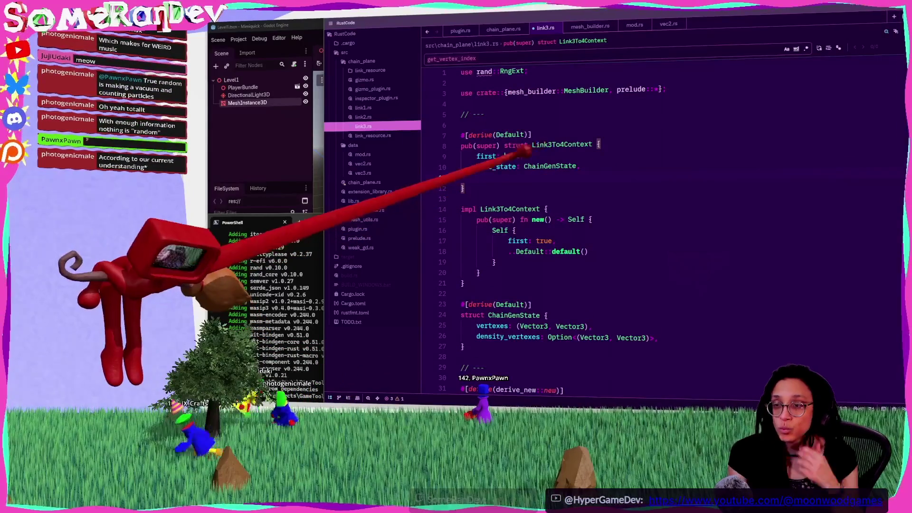
key("BackSpace")
left_click(561, 166)
scroll(661, 228, "down", 6)
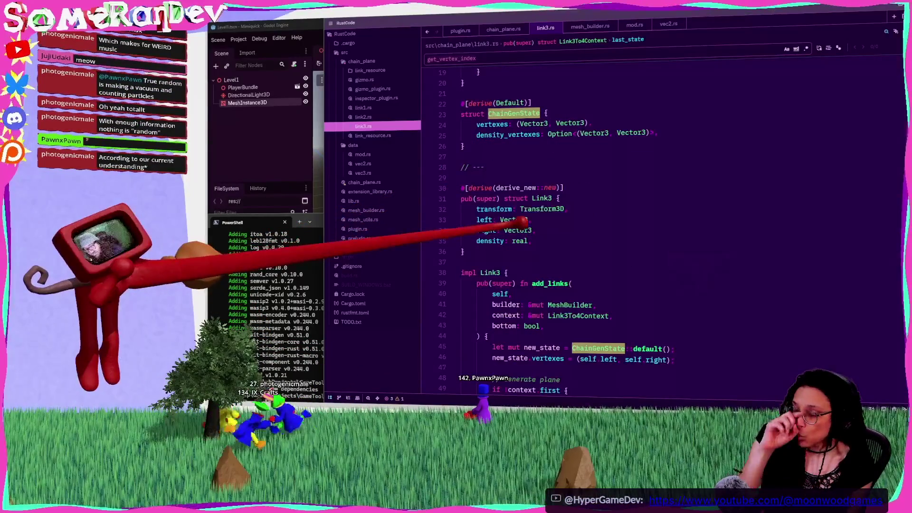
left_click(659, 133)
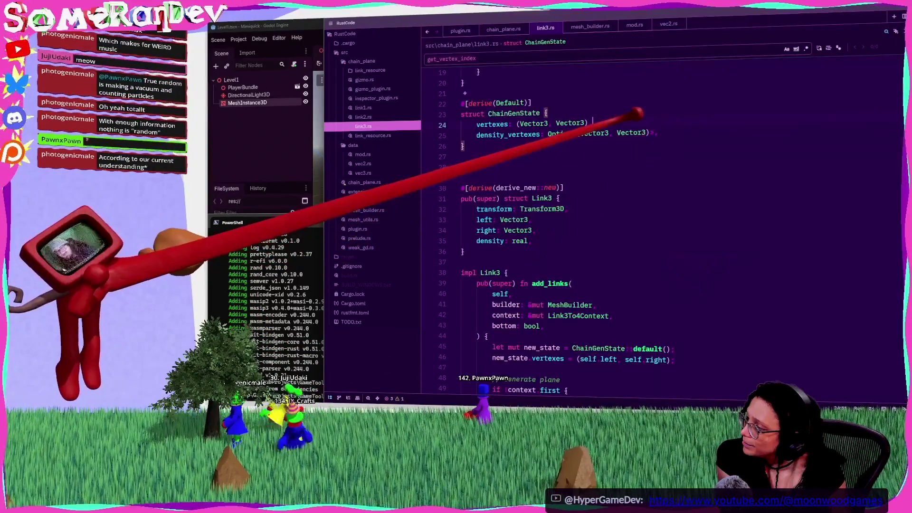
key("Return")
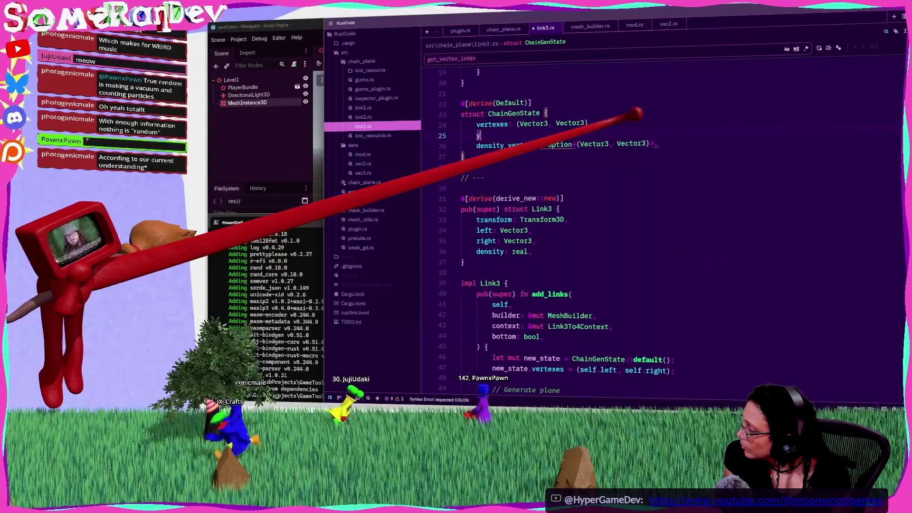
type("(Vector2, Vec")
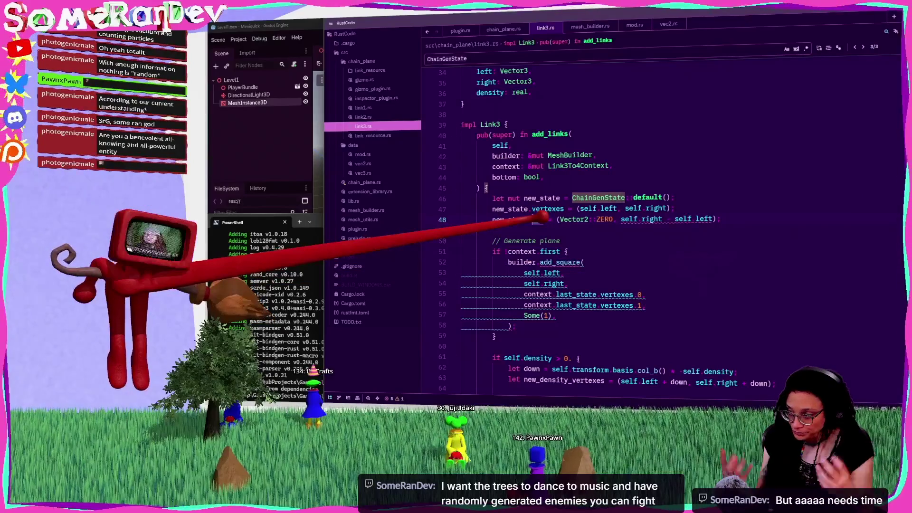
mouse_move(542, 217)
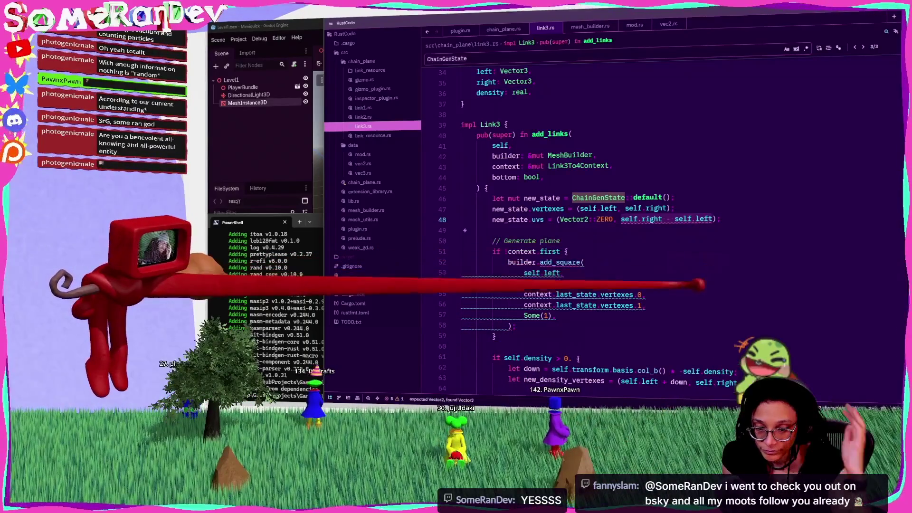
double_click(704, 219)
left_click(708, 218)
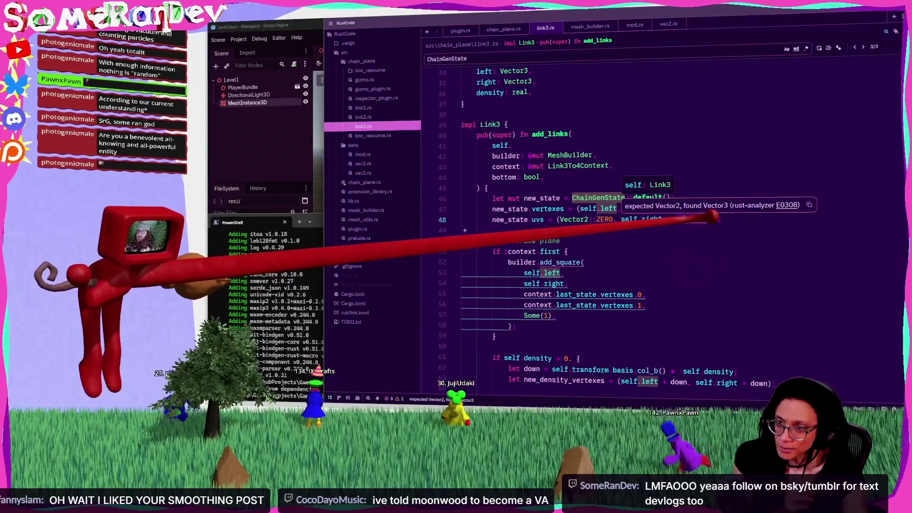
type("Vector2::")
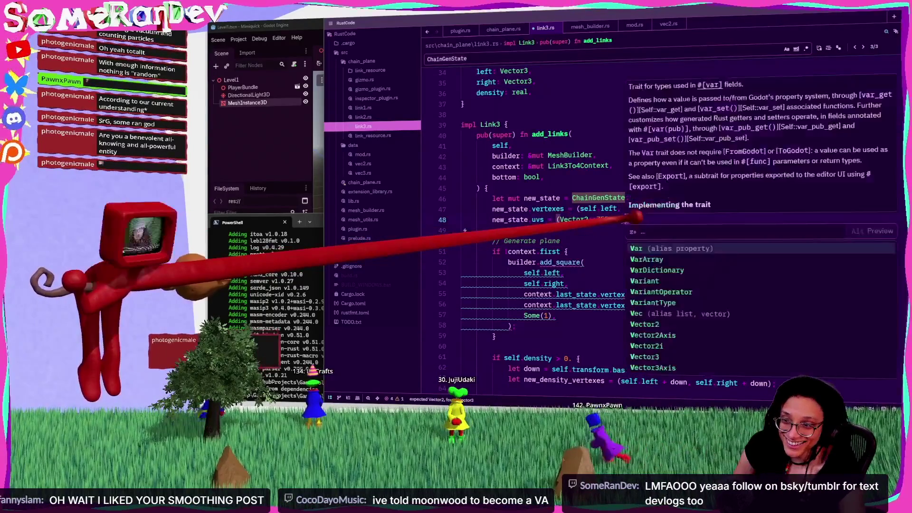
type("new(sel")
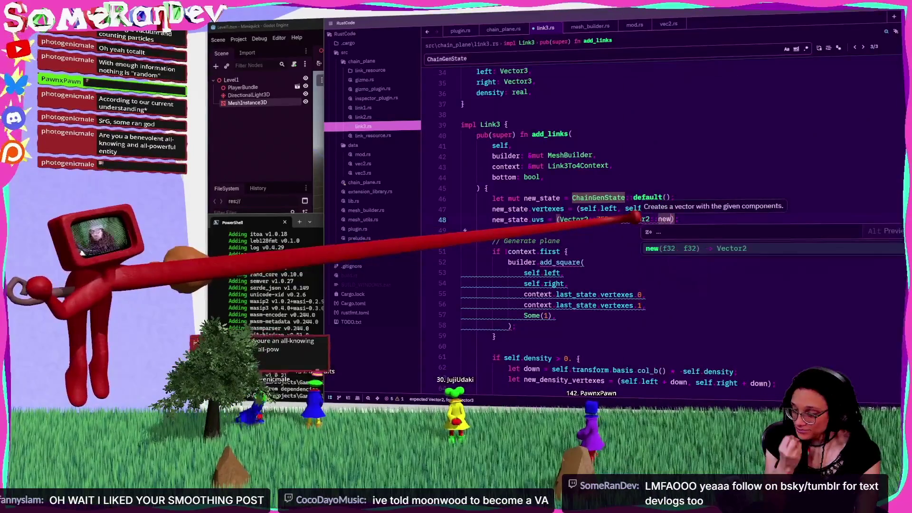
type("f.left.dista")
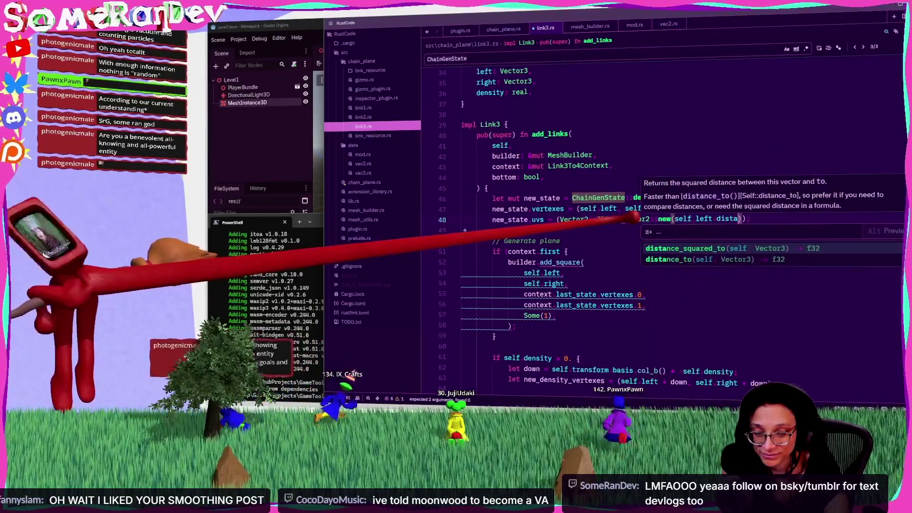
key("Return")
type("self.right")
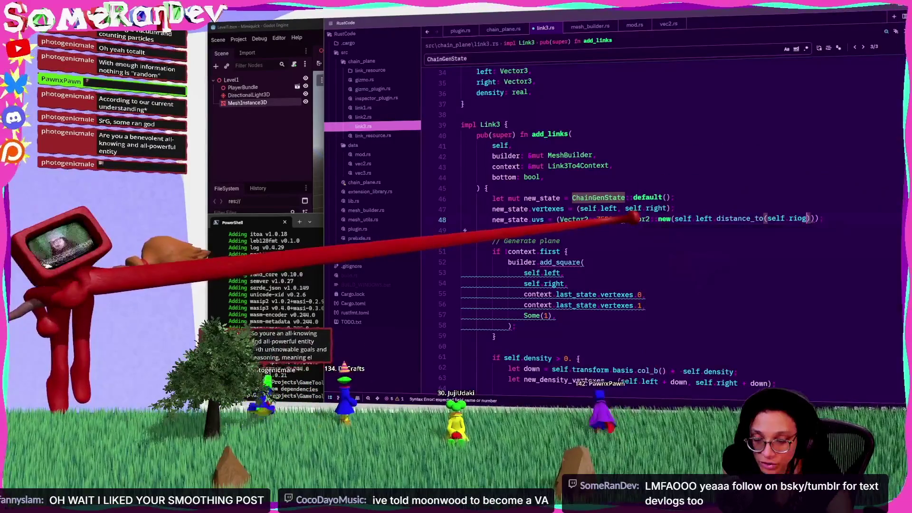
key("ctrl+s")
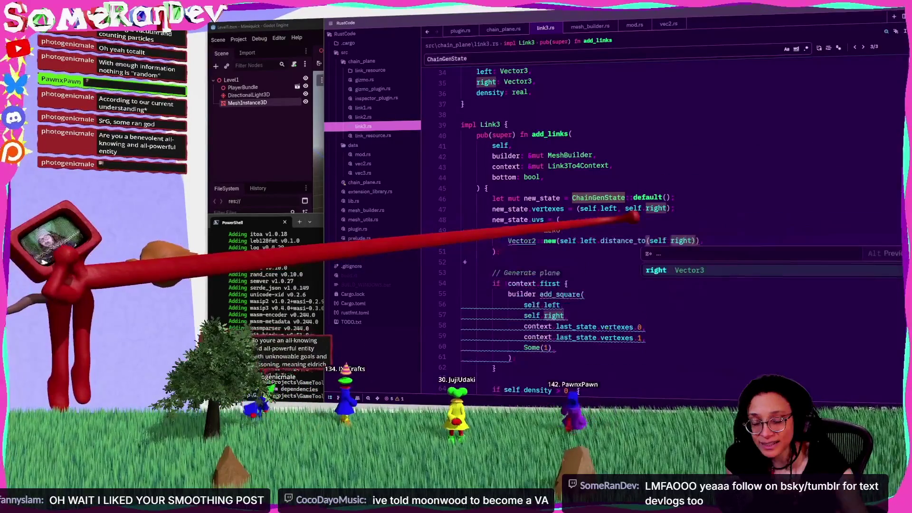
key("Escape")
type(", 0.")
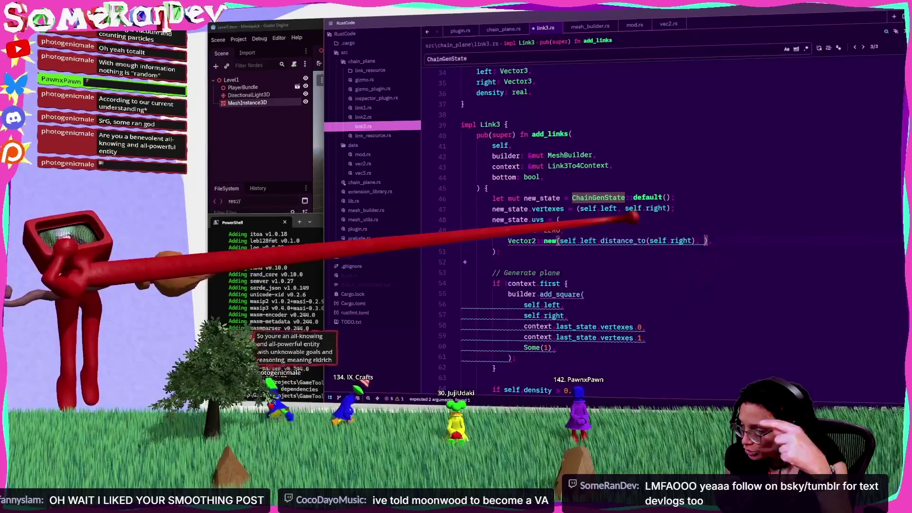
key("Escape")
key("Down")
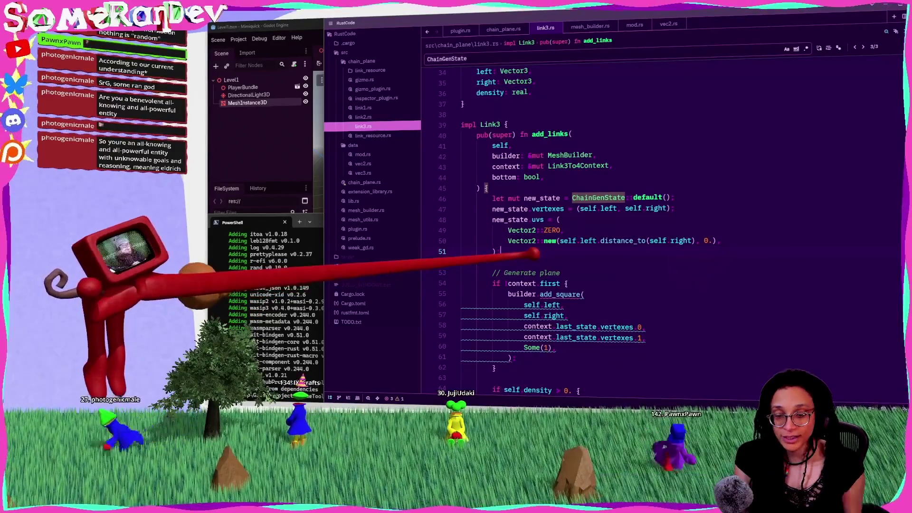
mouse_move(525, 319)
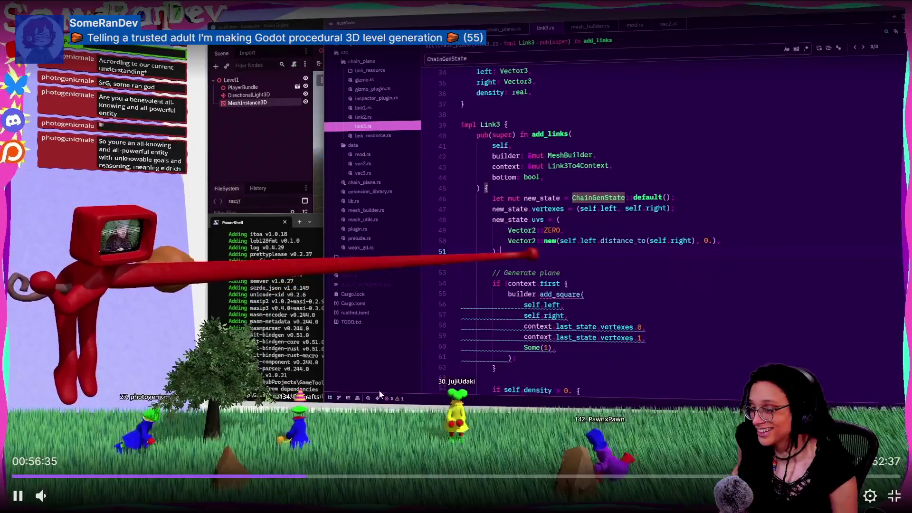
Exit fullscreen so the replay plays in the channel page's embedded player
key("Escape")
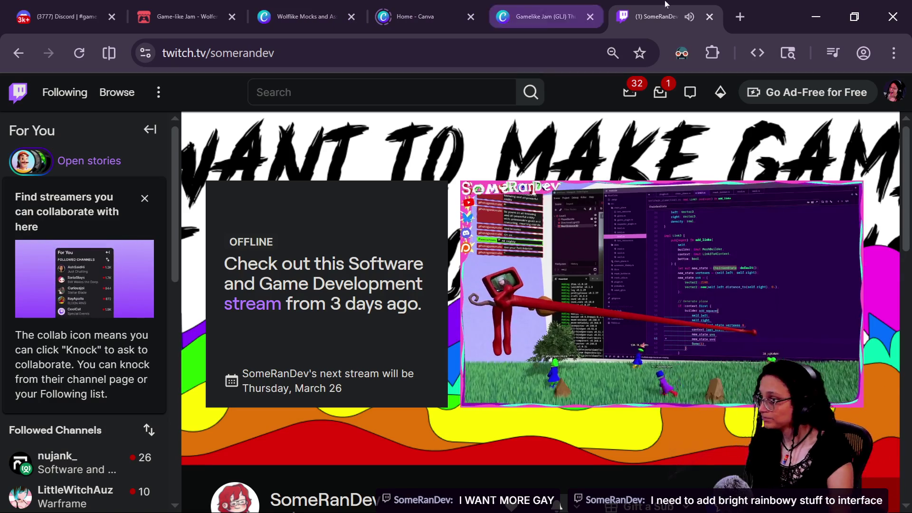
Close the Twitch tab, glance at Godot, and return to the Game-like Jam page
left_click(710, 16)
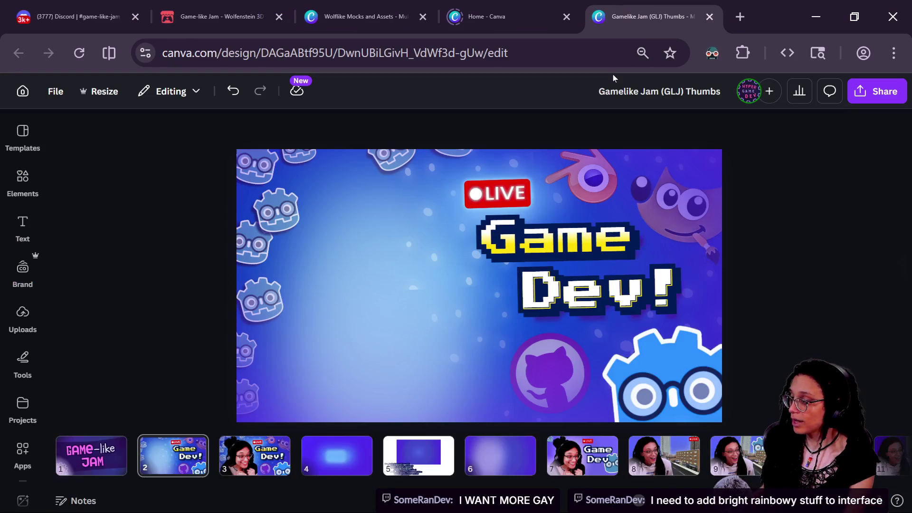
key("alt+Tab")
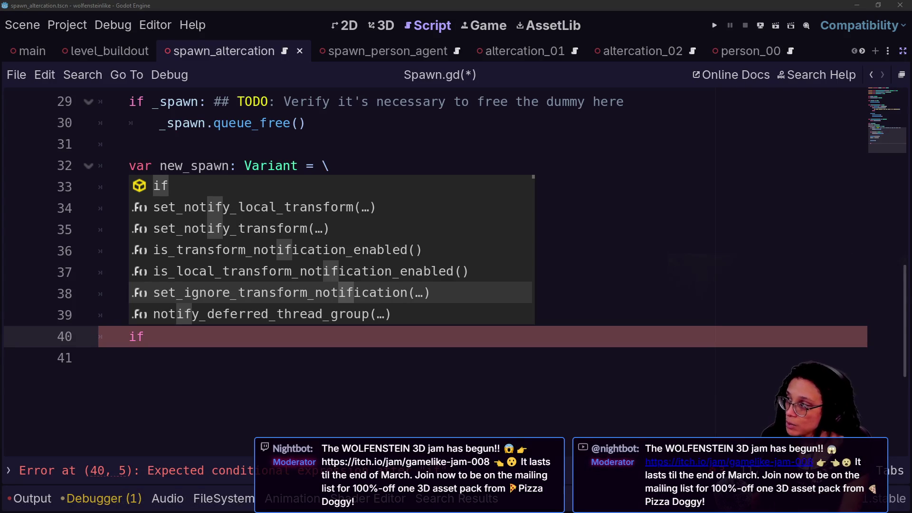
key("alt+Tab")
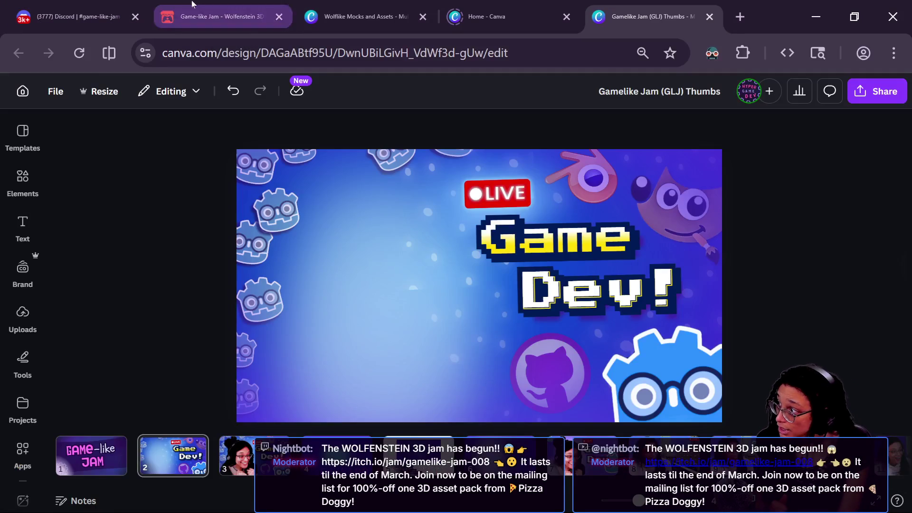
left_click(192, 5)
Review the Wolfenstein 3-D jam countdown (5 days 22 hours left, 2 entries), then start a blank tab
right_click(451, 194)
left_click(546, 287)
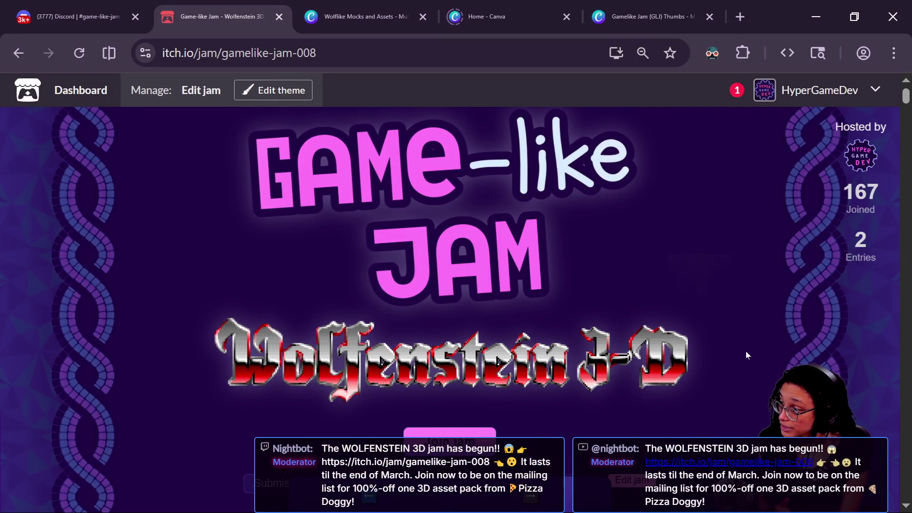
scroll(746, 354, "down", 4)
mouse_move(294, 418)
left_mouse_down()
mouse_move(625, 426)
mouse_move(551, 442)
mouse_move(629, 404)
left_mouse_up()
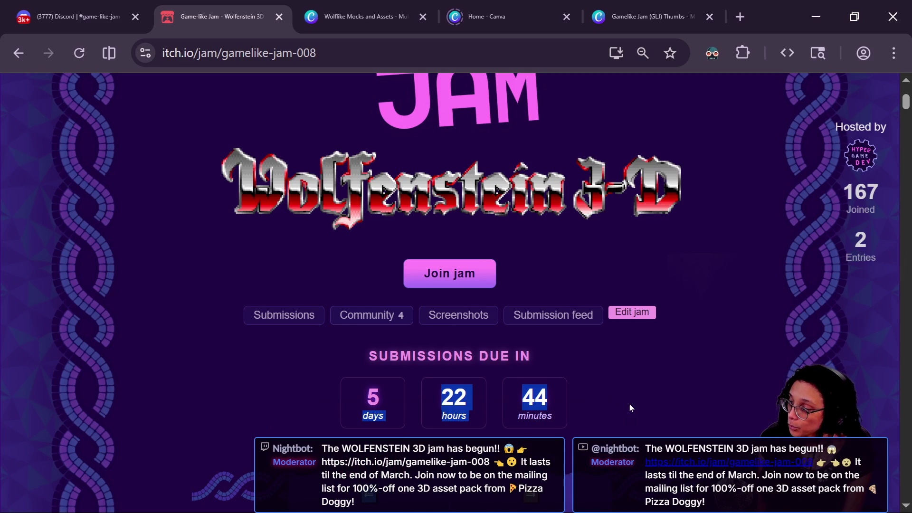
left_click(629, 404)
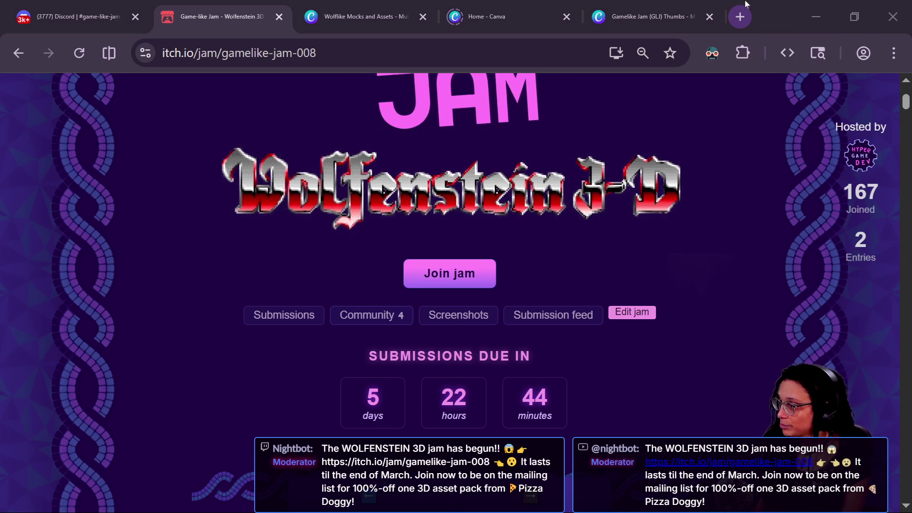
left_click(740, 17)
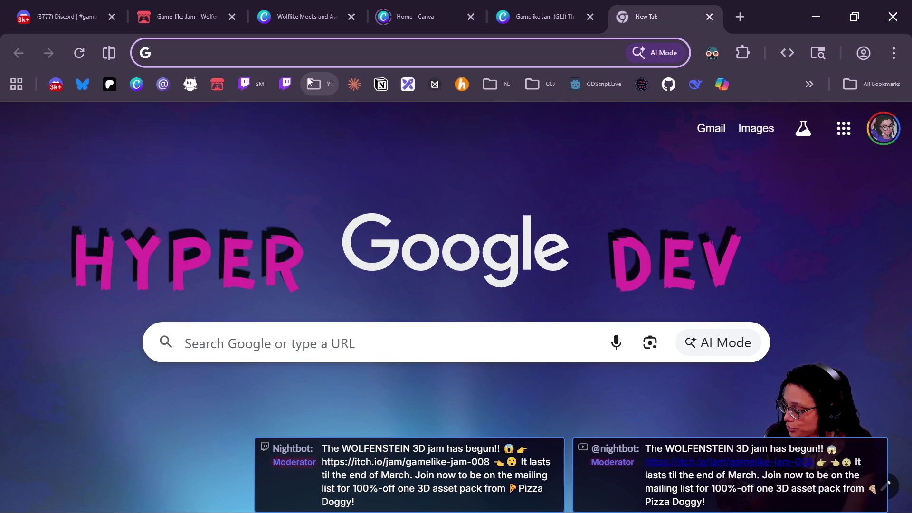
Enter 'ise' in the address bar and load the ISE Open game page
type("ise")
key("Down")
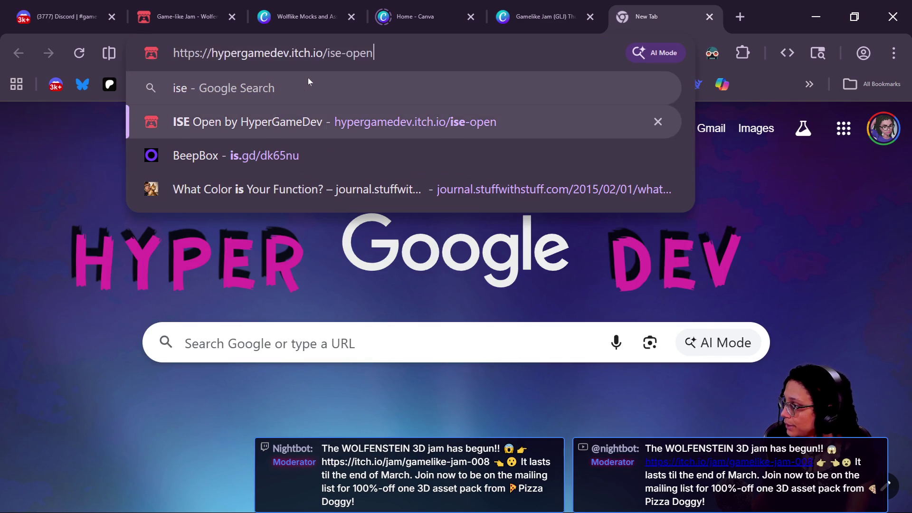
key("Return")
scroll(619, 343, "down", 6)
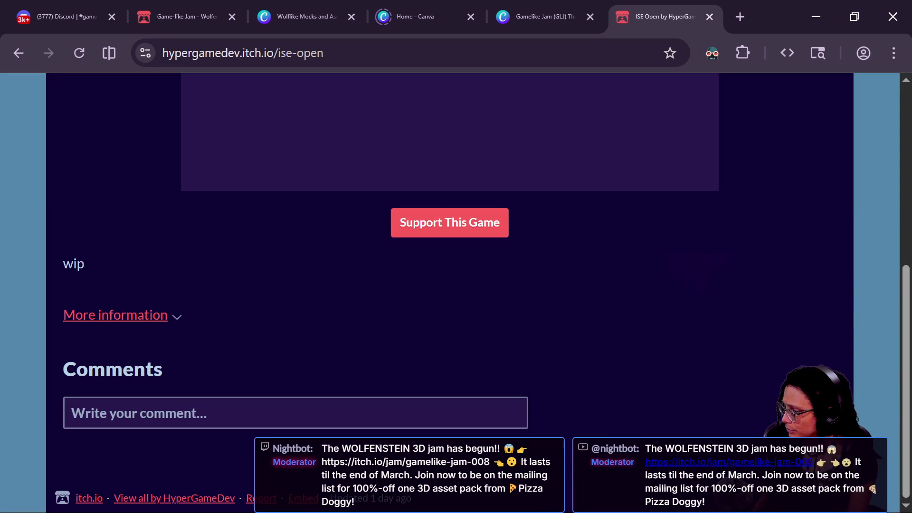
Dismiss the support prompt and launch the ISE Open web game in full screen
left_click(418, 216)
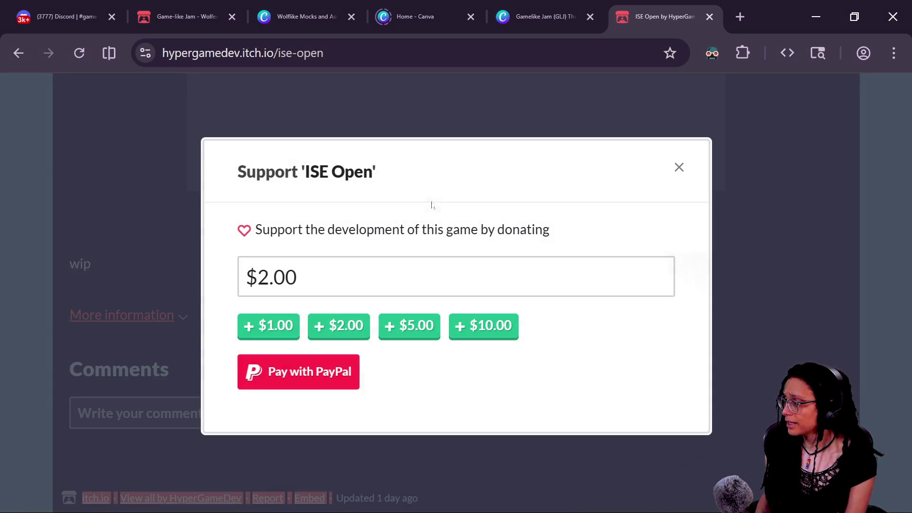
left_click(687, 174)
scroll(610, 270, "up", 6)
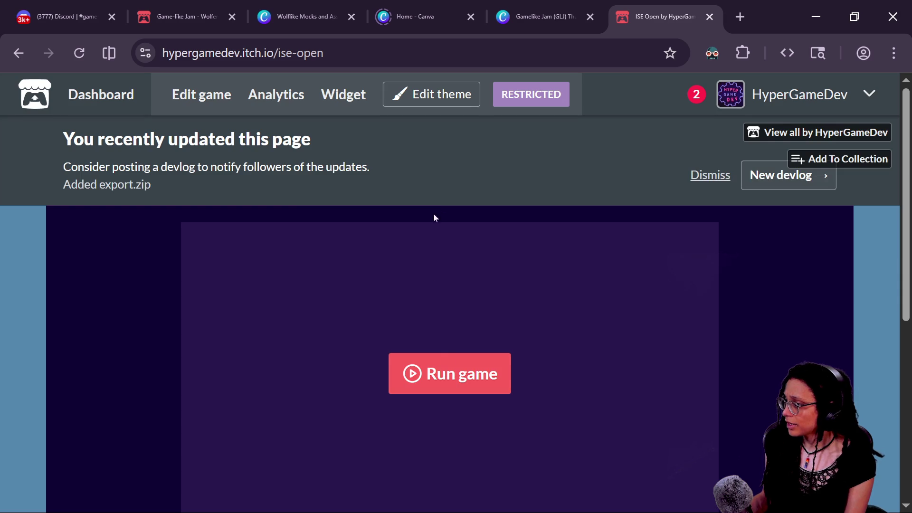
scroll(798, 309, "down", 4)
left_click(692, 346)
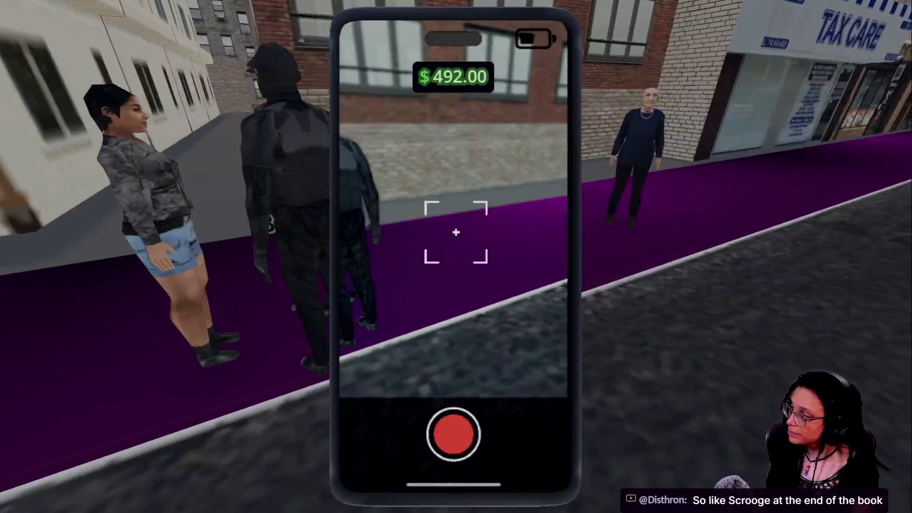
Lower the phone, then raise its camera and zoom in on the outlined ISE officer
key("Tab")
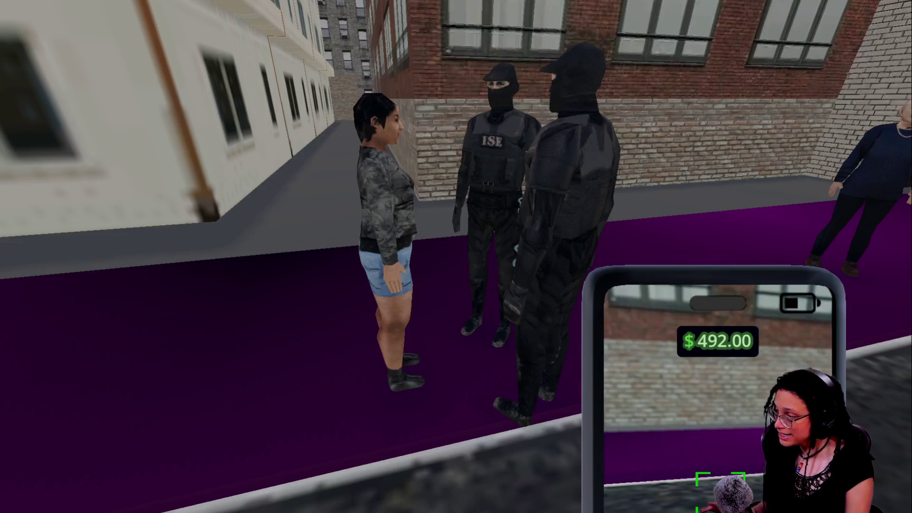
right_click(456, 256)
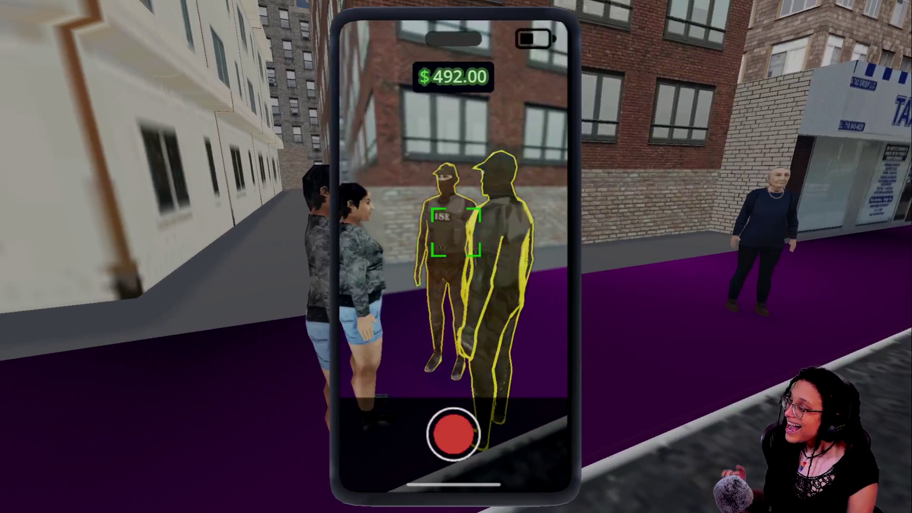
scroll(456, 256, "up", 3)
scroll(457, 257, "down", 3)
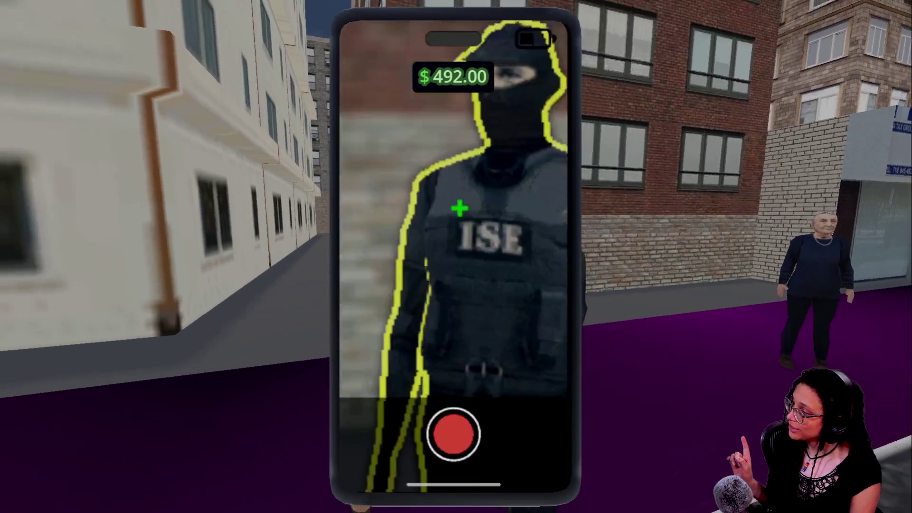
scroll(457, 257, "up", 3)
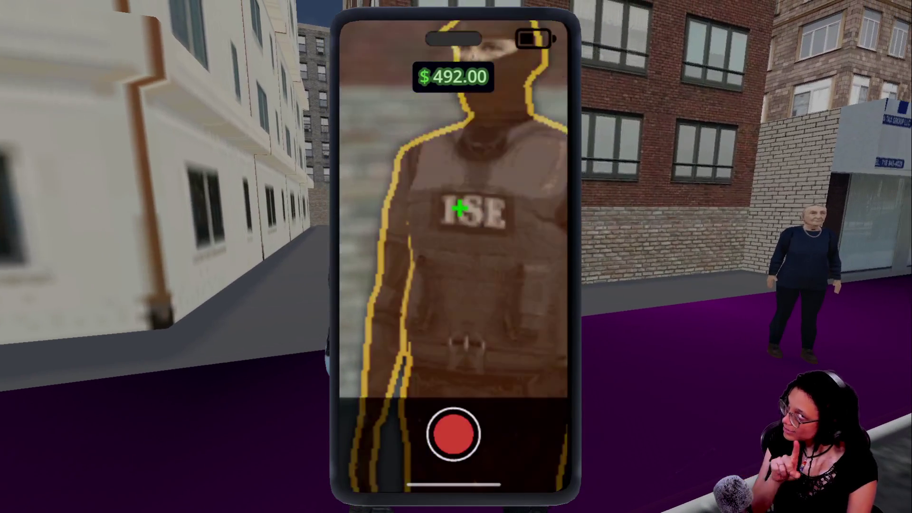
Photograph the ISE officer, raising the balance to $504.00, and return to full screen
left_click(456, 257)
key("Escape")
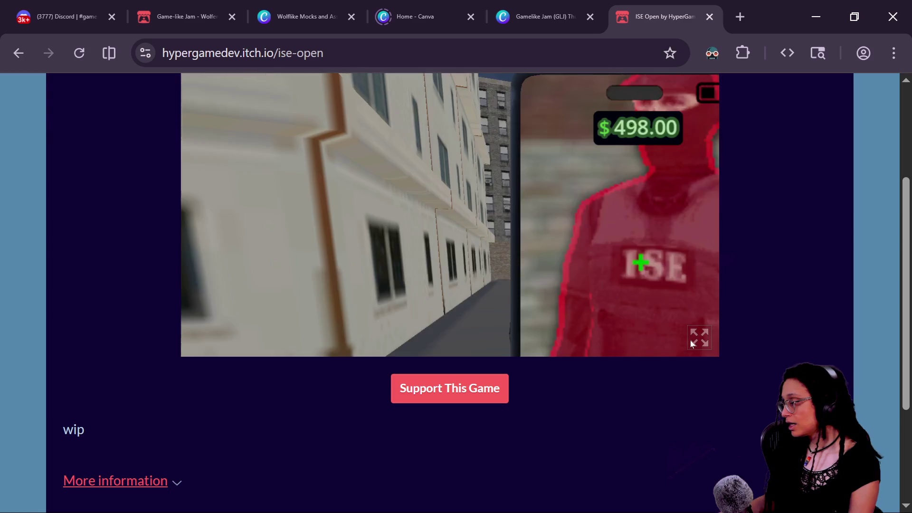
left_click(705, 339)
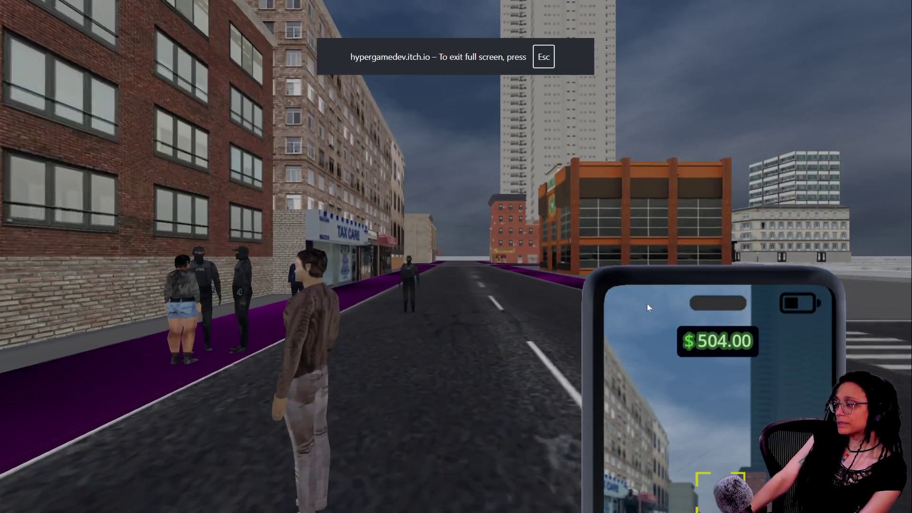
Walk up to the masked ISE officers and the woman, then leave full screen
left_click_drag(647, 303, 520, 323)
key("w")
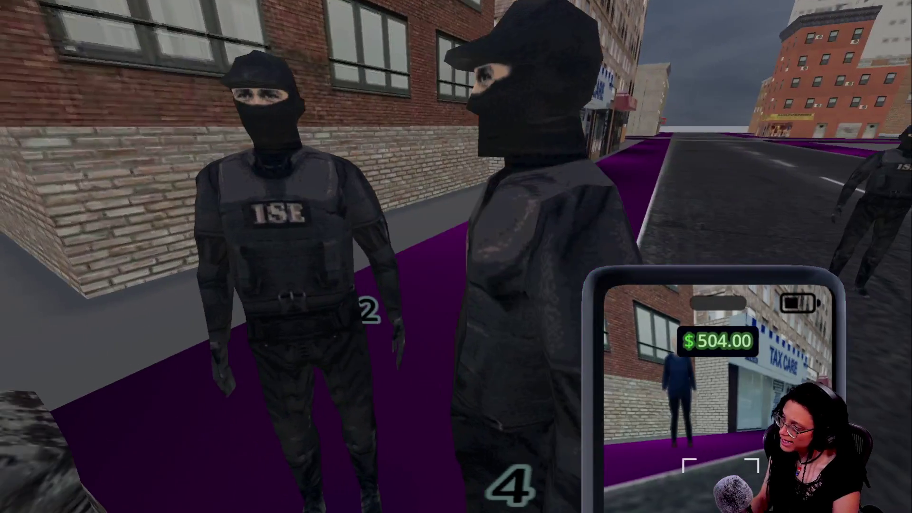
mouse_move(520, 323)
left_mouse_down()
mouse_move(516, 400)
mouse_move(516, 355)
left_mouse_up()
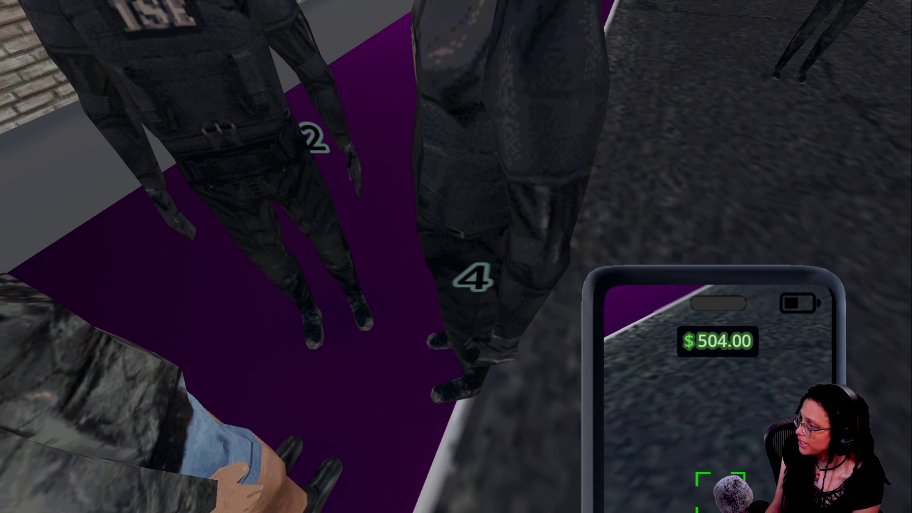
left_click_drag(516, 355, 513, 331)
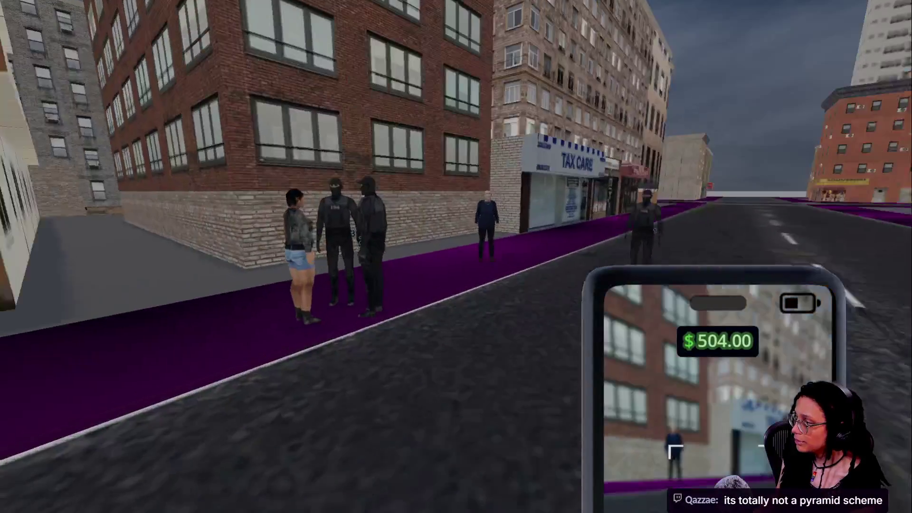
key("w")
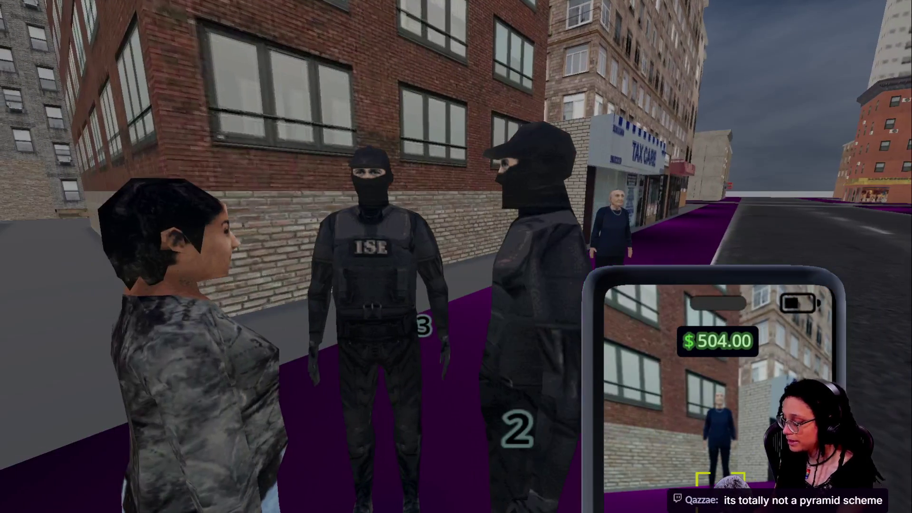
key("w")
key("w")
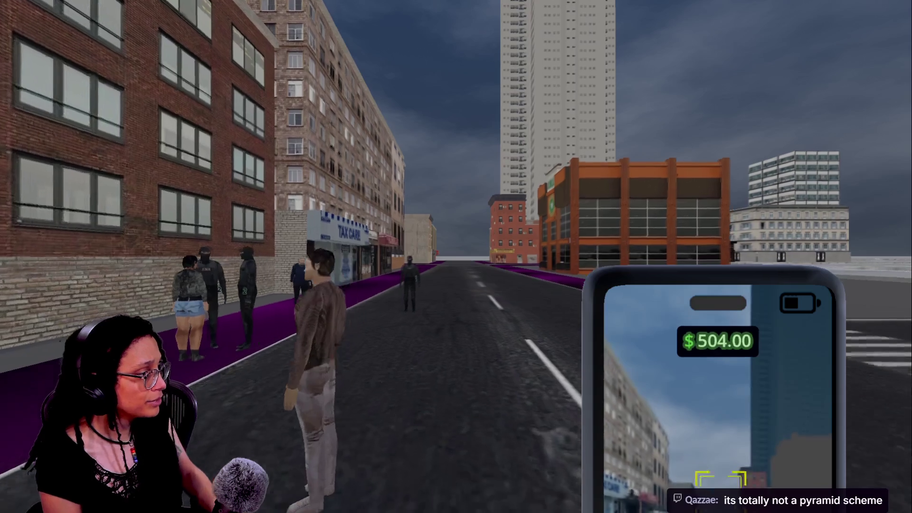
key("w")
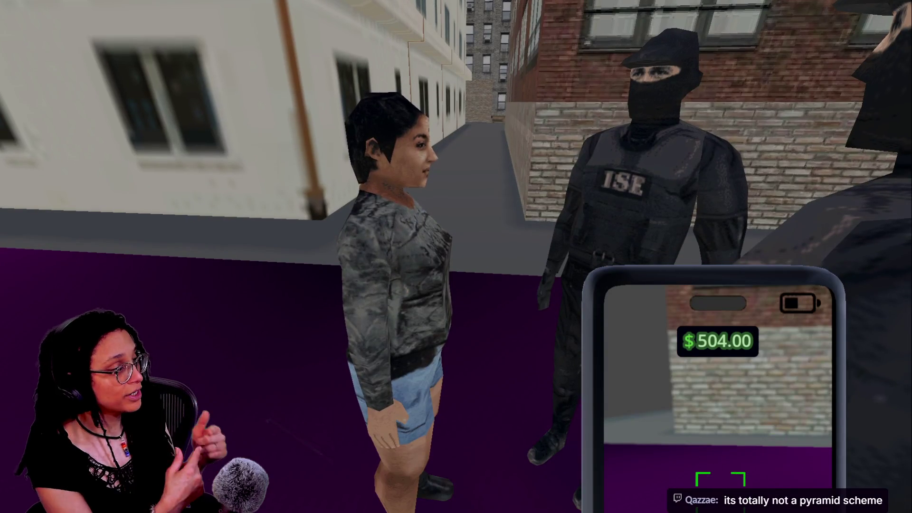
key("Escape")
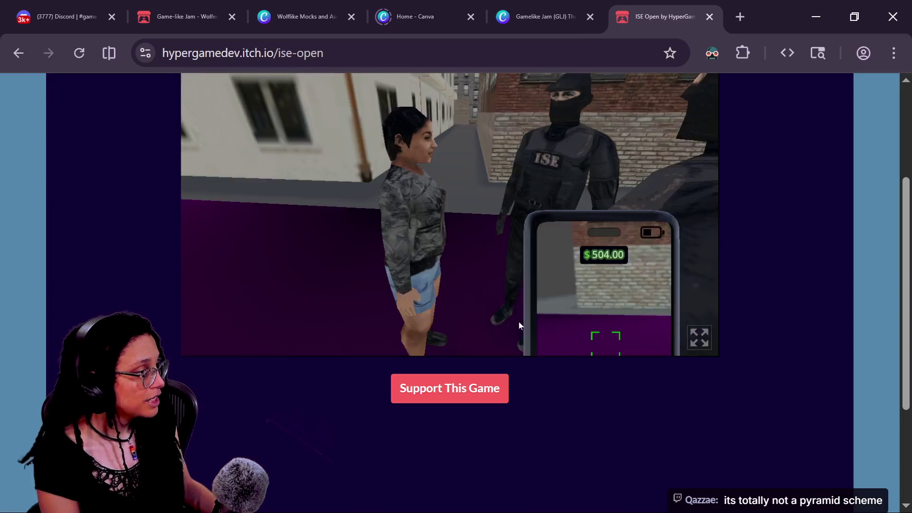
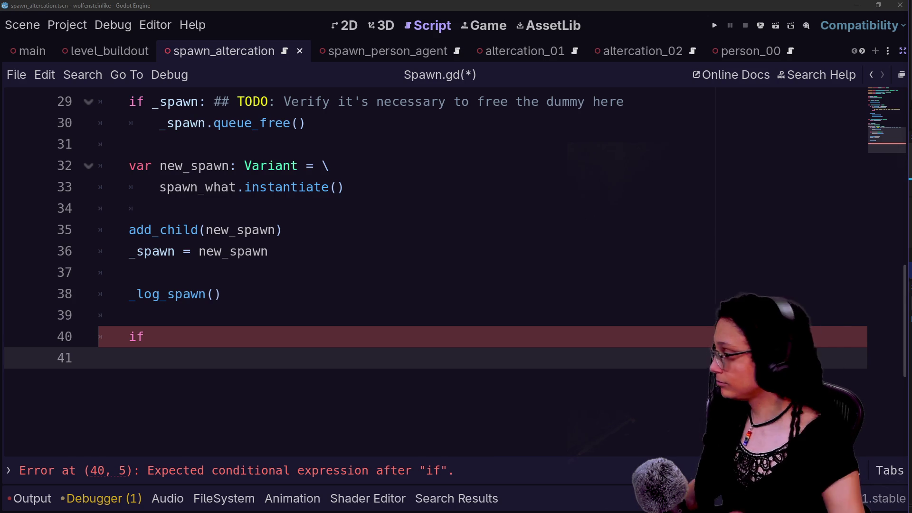
Return to the unfinished if on line 40 in the spawn code
left_click(145, 337)
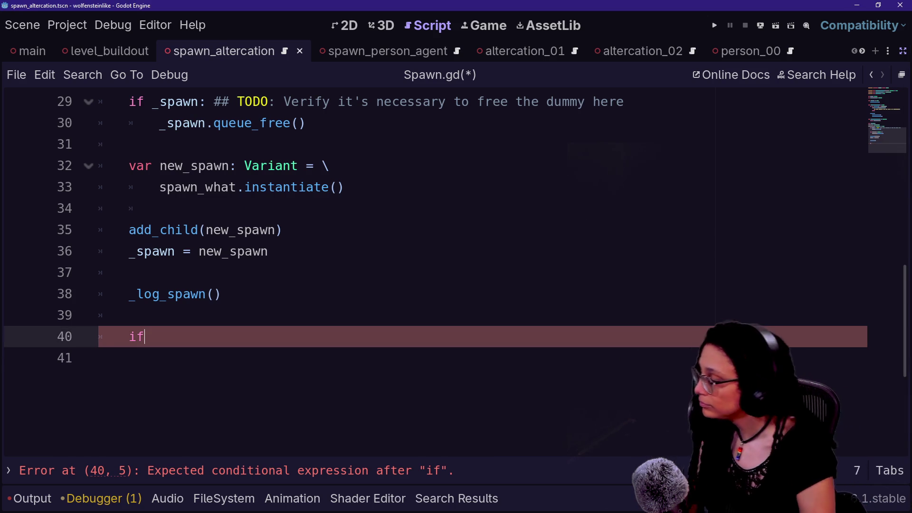
key("Up")
key("Up")
key("Up")
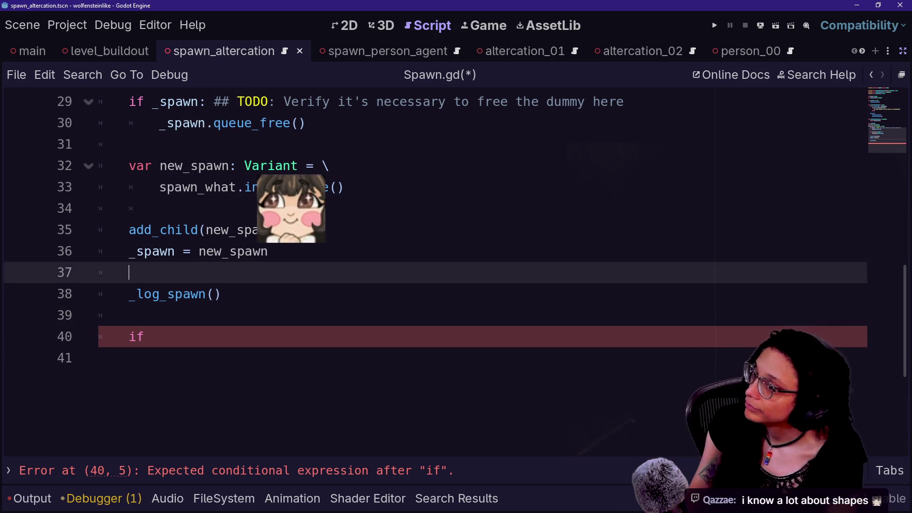
key("Down")
key("Down")
key("Up")
key("Up")
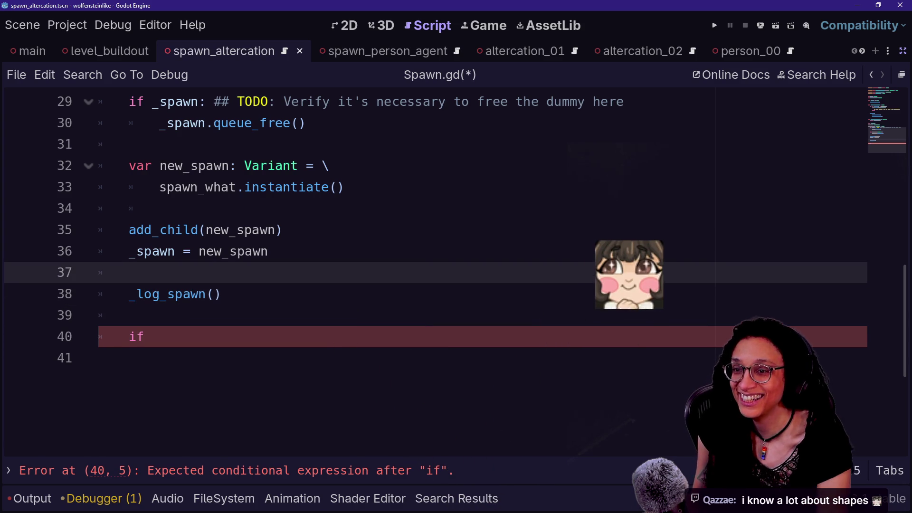
left_click(144, 251)
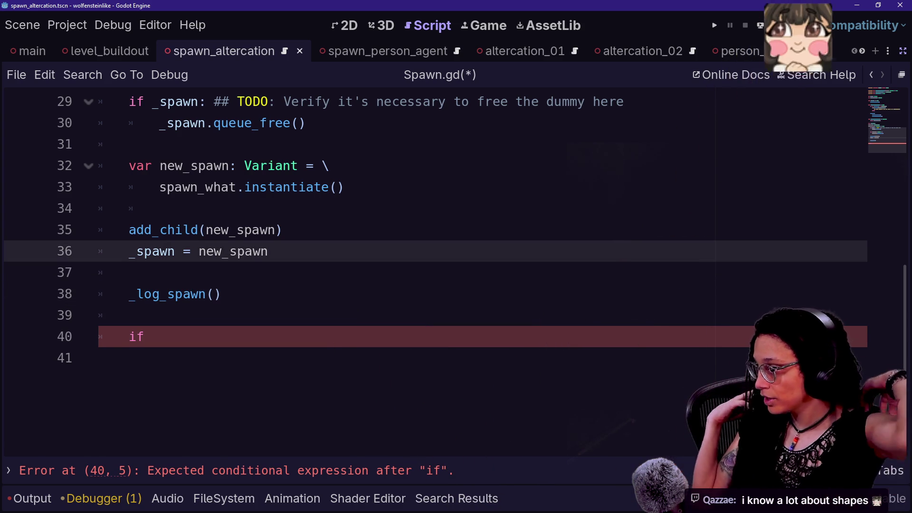
left_click(129, 272)
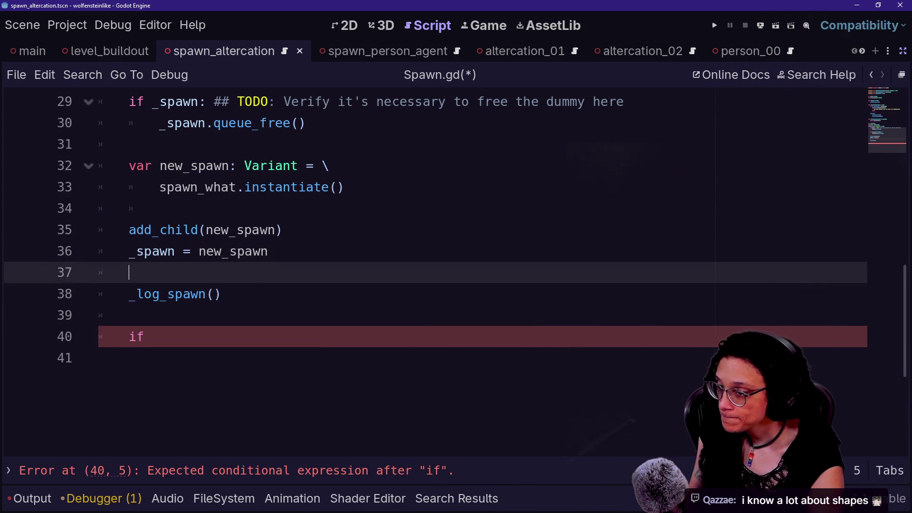
left_click(129, 294)
scroll(436, 257, "up", 1)
scroll(436, 257, "up", 4)
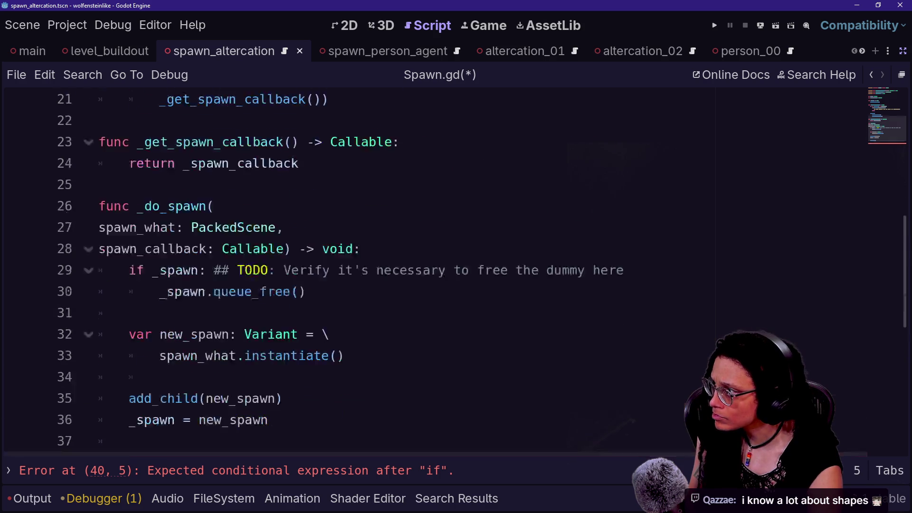
scroll(436, 257, "down", 5)
left_click(145, 336)
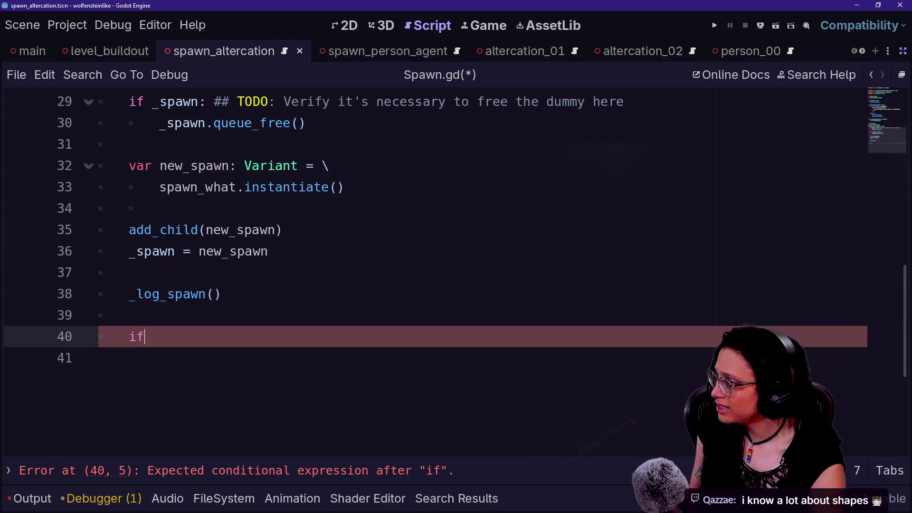
Undo and redo edits to remove the extra line around the spawn_callback call
key("ctrl+z")
key("ctrl+z")
key("ctrl+z")
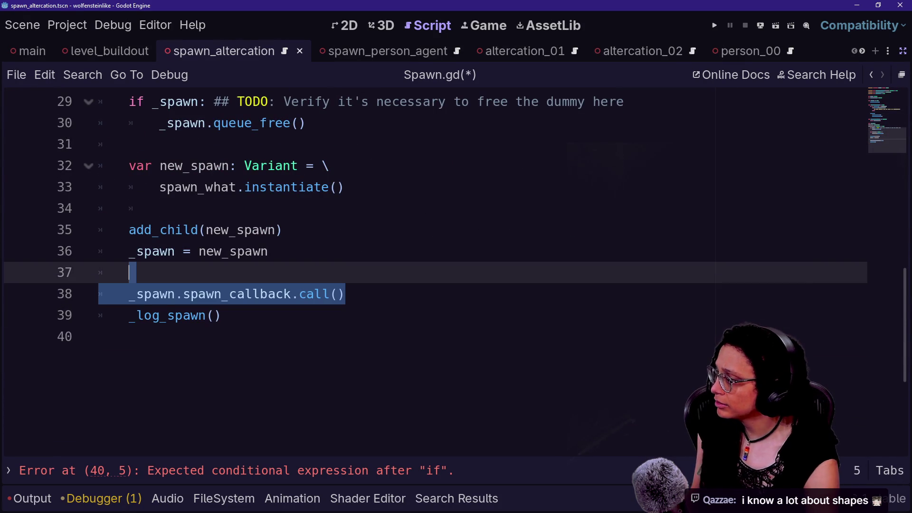
key("ctrl+y")
key("Down")
key("Down")
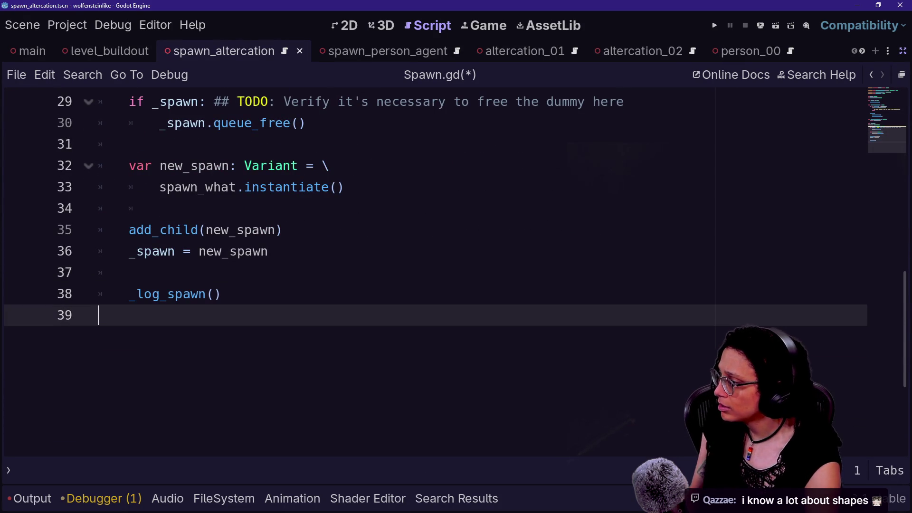
key("Up")
key("End")
key("Down")
key("Tab")
key("Return")
key("BackSpace")
key("BackSpace")
key("BackSpace")
key("Up")
key("Up")
Add an indented line after _log_spawn() and type an 'if spawn_callback:' condition
key("Return")
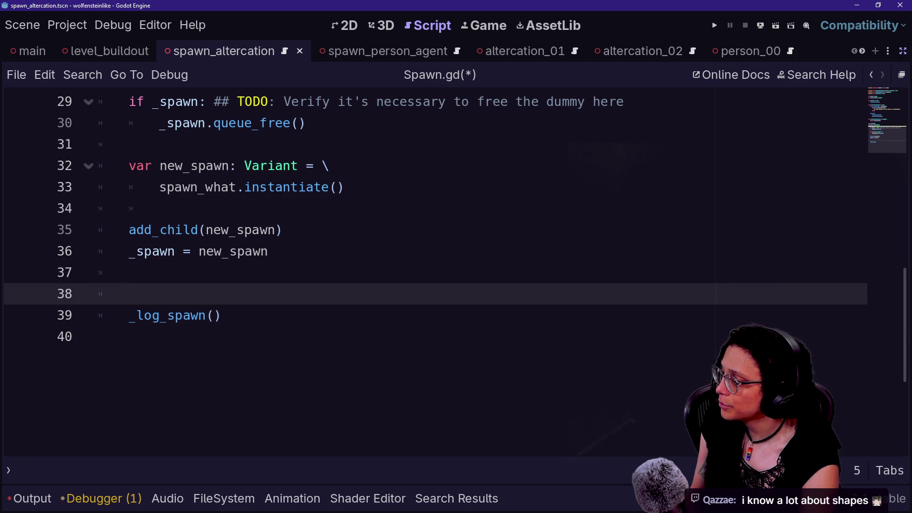
key("BackSpace")
key("BackSpace")
key("Down")
key("Down")
key("Return")
key("BackSpace")
key("Return")
type("uf")
key("BackSpace")
key("BackSpace")
type("if spawn")
key("Return")
type(":")
key("Return")
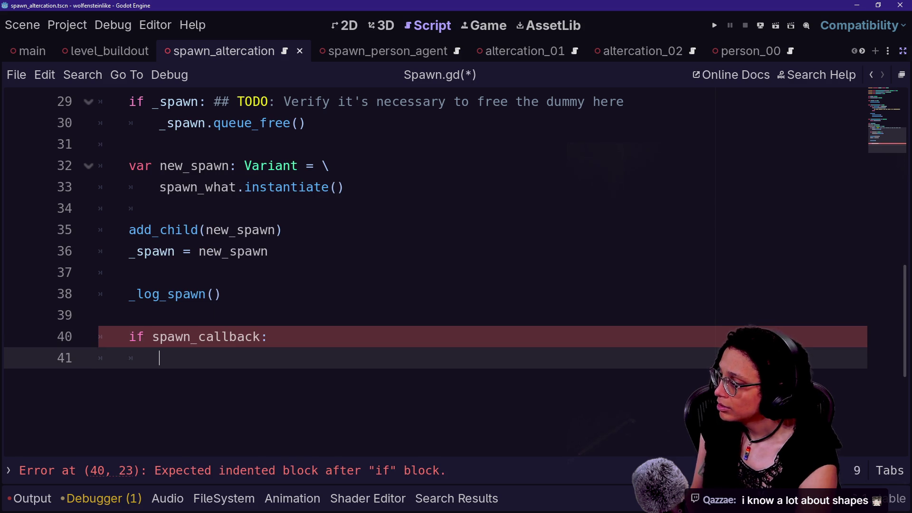
Try negating the condition to 'if not spawn_callback:', then erase that line
left_click(152, 336)
type("not")
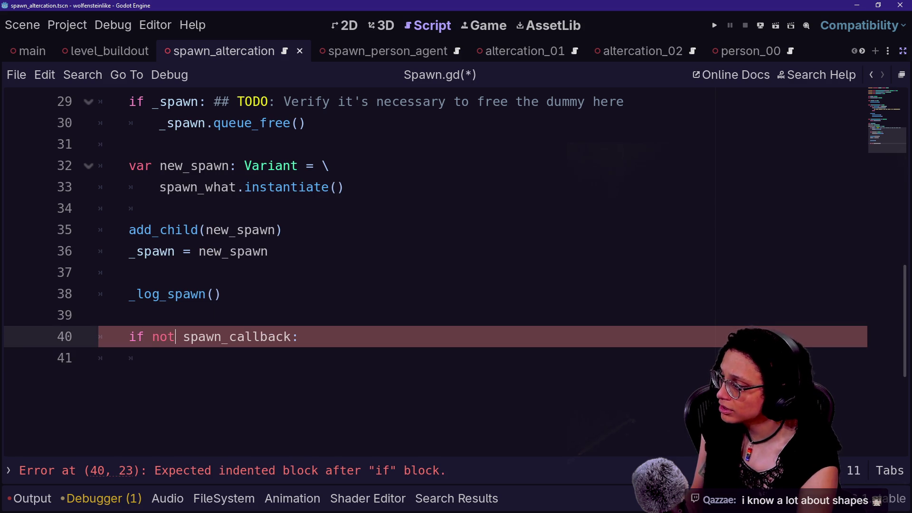
left_click(159, 358)
key("BackSpace")
key("BackSpace")
key("BackSpace")
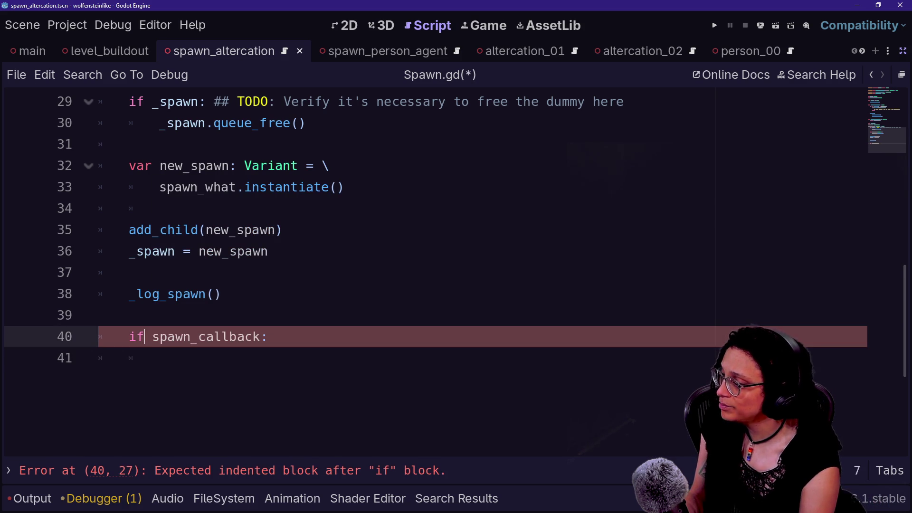
type("uf")
key("BackSpace")
key("BackSpace")
key("BackSpace")
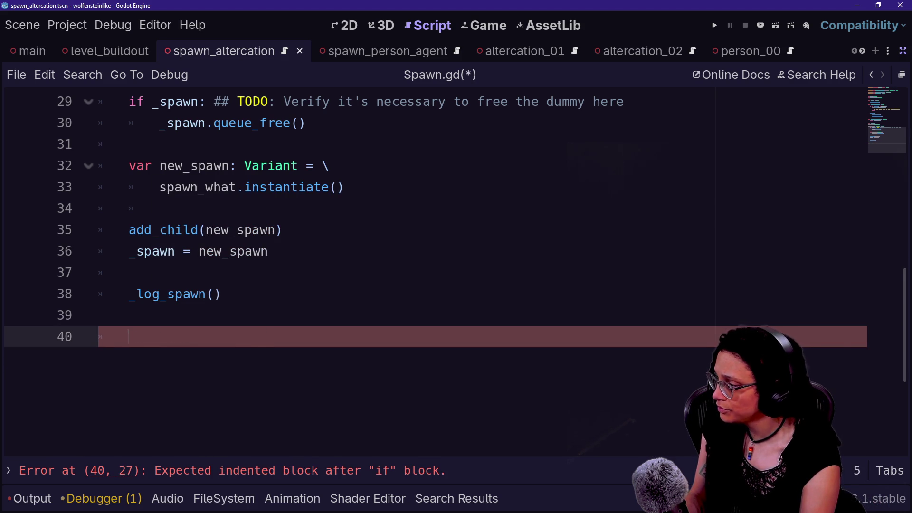
Tidy blank lines around _log_spawn() and bring back the spawn_callback call line
key("alt+Up")
key("alt+Down")
key("Return")
key("BackSpace")
key("Up")
key("Down")
key("ctrl+z")
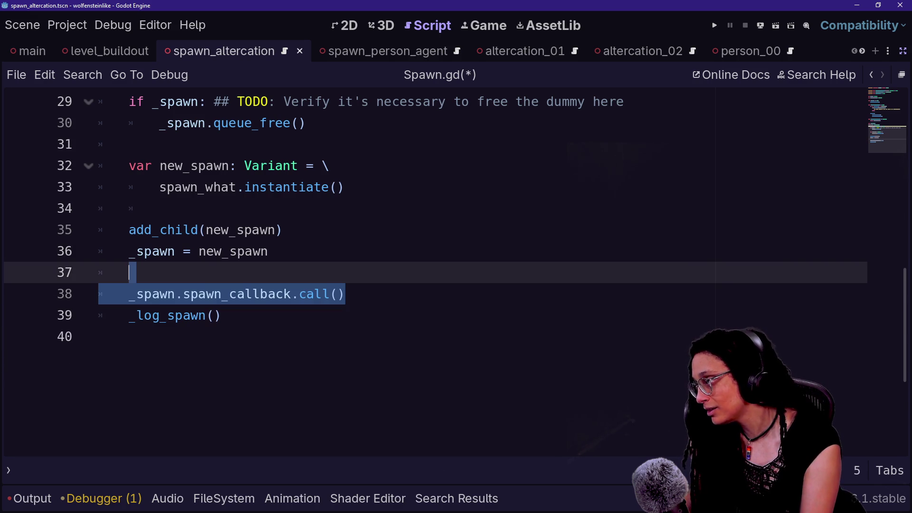
key("Escape")
type("u")
key("BackSpace")
Wrap _spawn.spawn_callback.call() in 'if spawn_callback:' with the call indented beneath
type("if spawn")
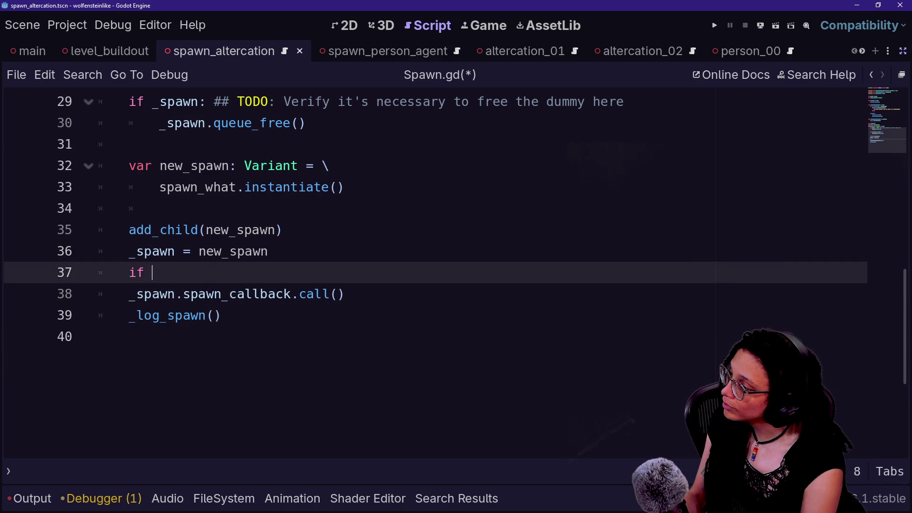
key("Return")
type("L")
key("BackSpace")
type(":")
key("Down")
key("Home")
key("Tab")
key("Up")
key("End")
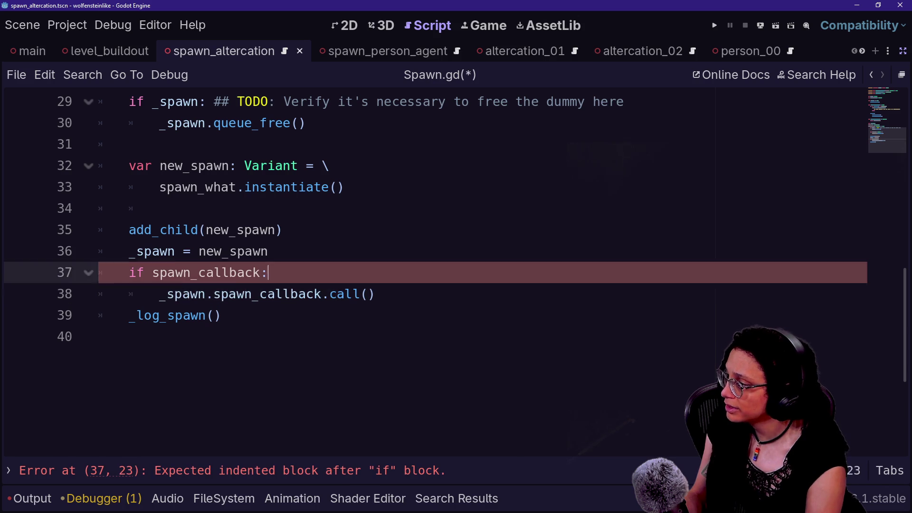
Add blank lines before the if and after the call, then save Spawn.gd
key("Up")
key("Return")
key("Down")
key("End")
key("Down")
key("Down")
key("Up")
key("End")
key("Return")
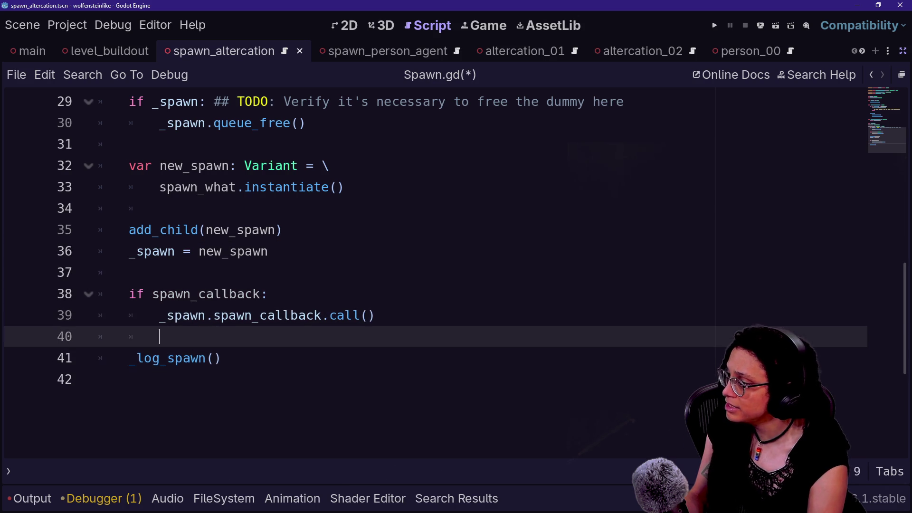
key("ctrl+s")
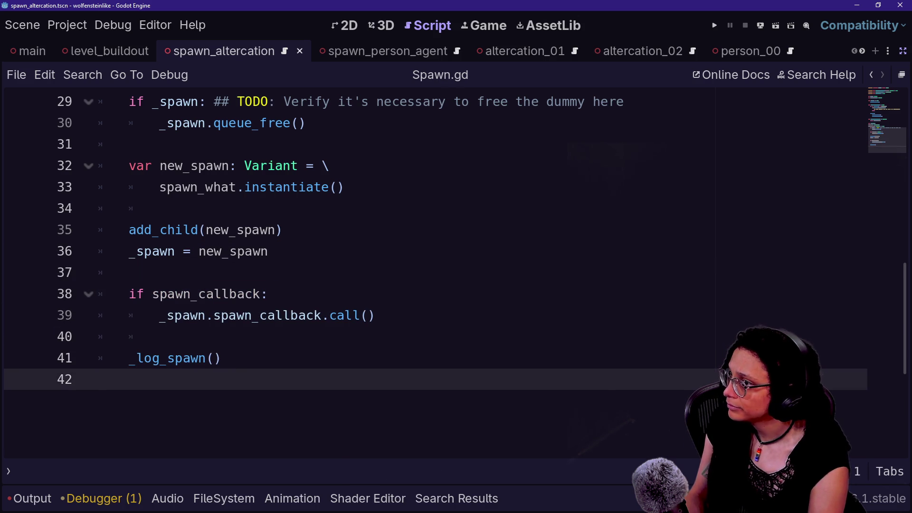
scroll(428, 271, "up", 8)
Paste the spawner code from spawn_person_agent.gd into spawn_altercation.gd
key("shift+alt+o")
key("Down")
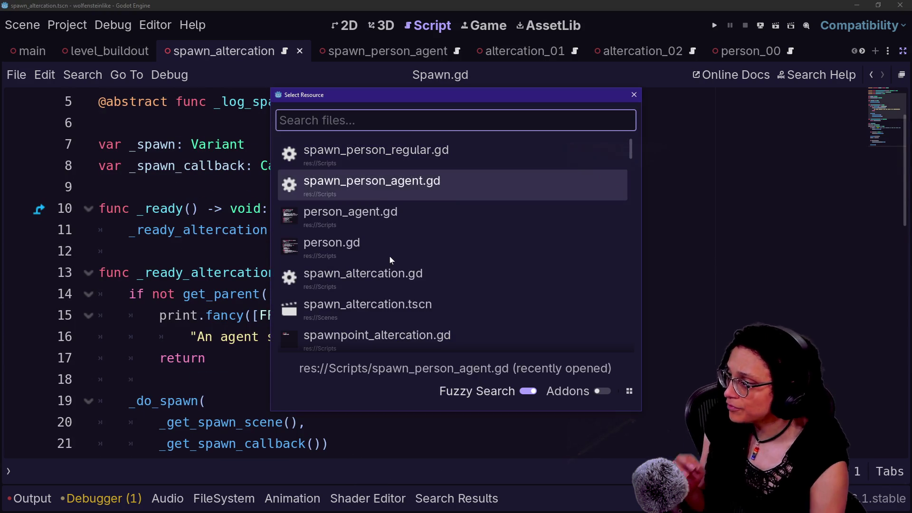
key("Down")
key("Down")
key("Down")
left_click(371, 181)
key("shift+alt+o")
key("Down")
key("Return")
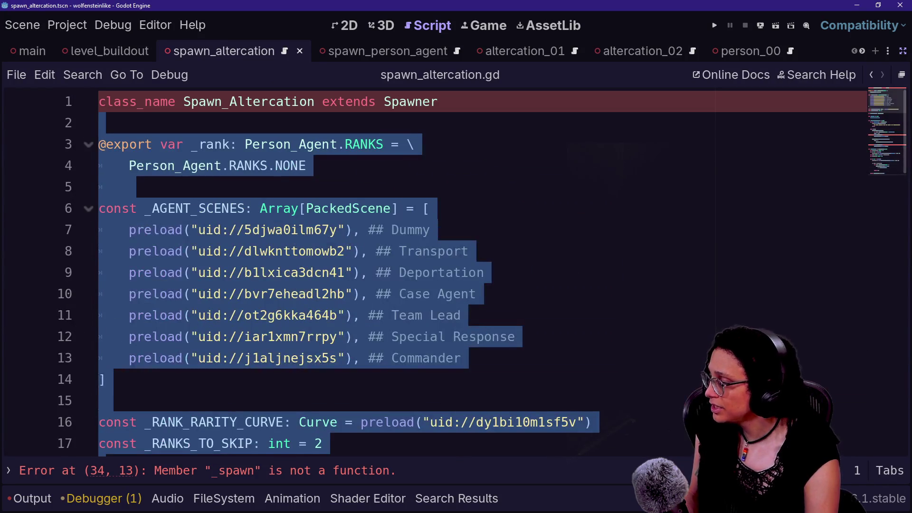
key("ctrl+v")
Delete the duplicate class_name line, keeping Spawn_Altercation, and add a blank line after it
scroll(456, 271, "up", 15)
key("End")
key("shift+Up")
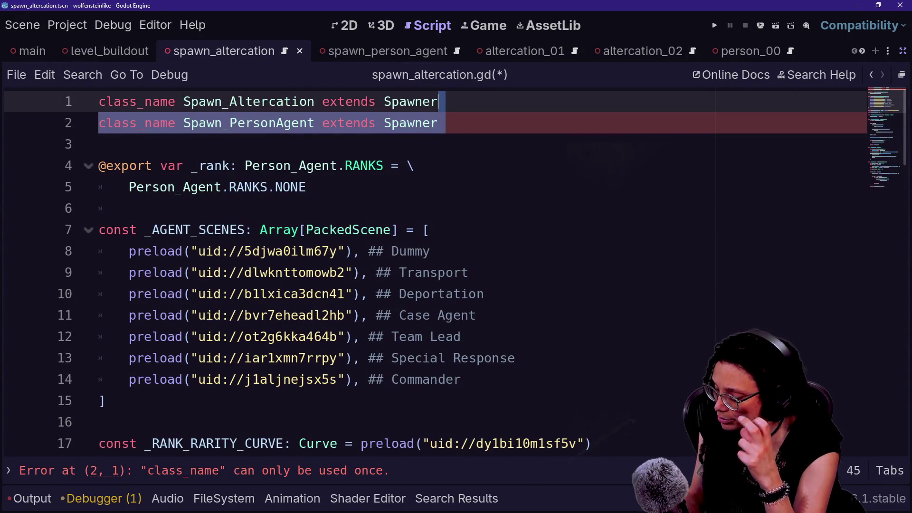
key("Delete")
key("Delete")
key("Return")
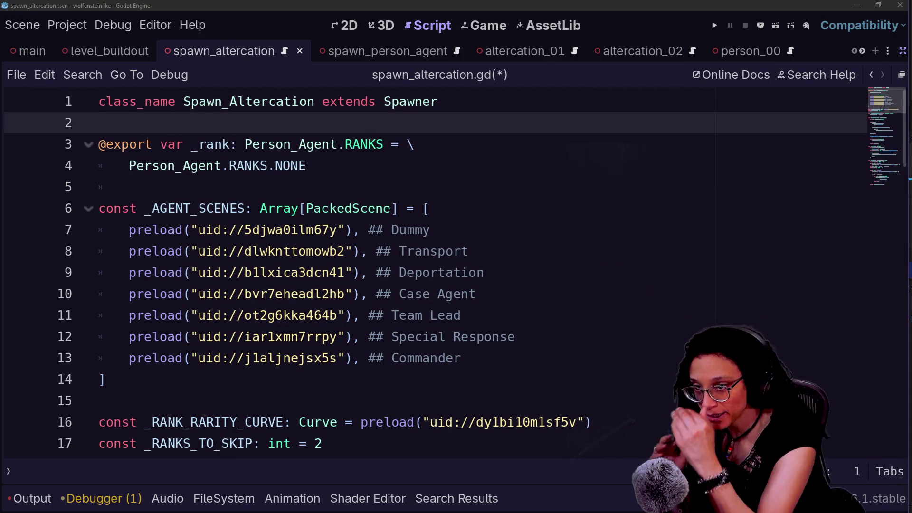
left_click(430, 209)
left_click(307, 165)
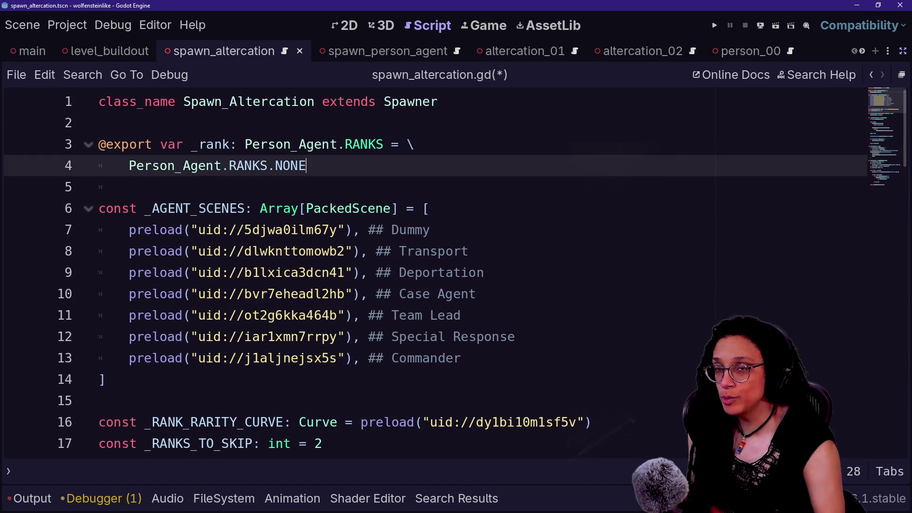
key("Down")
key("Down")
key("Down")
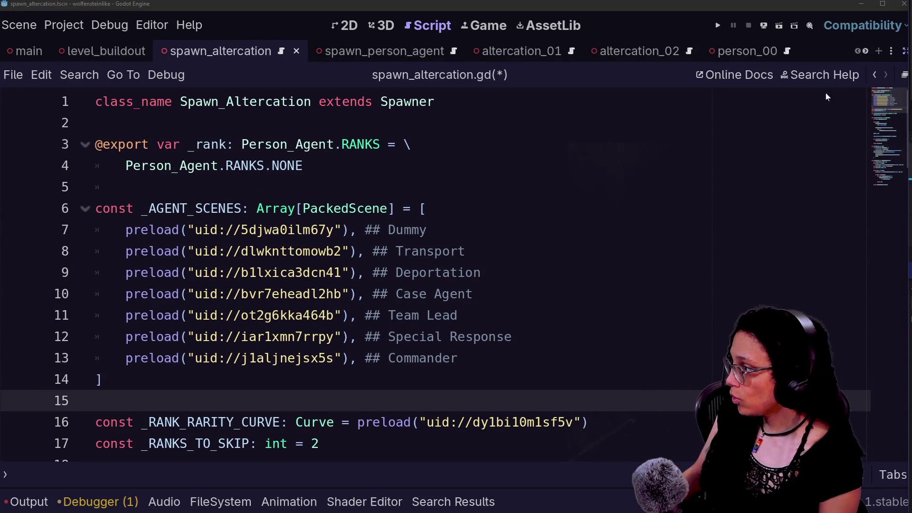
Read through spawn_altercation.gd from top to bottom
key("Up")
key("Down")
key("Down")
key("Down")
scroll(428, 270, "down", 5)
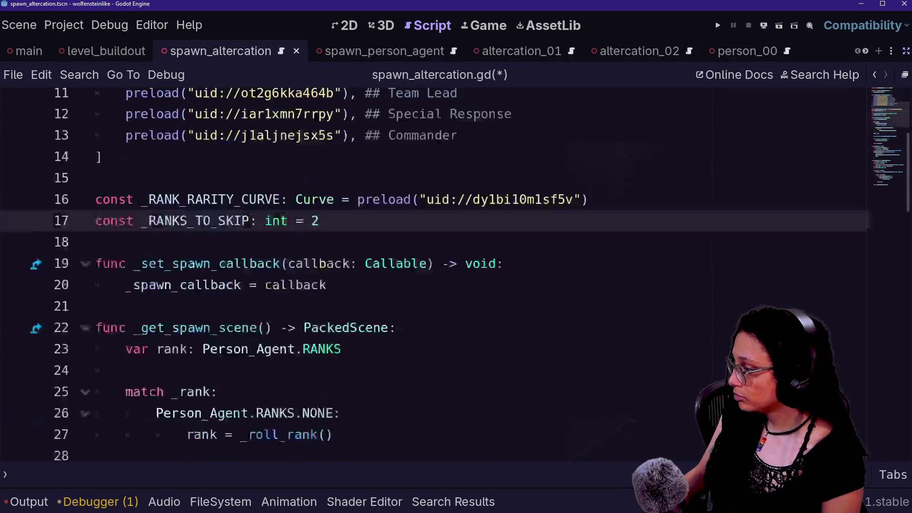
scroll(333, 274, "down", 7)
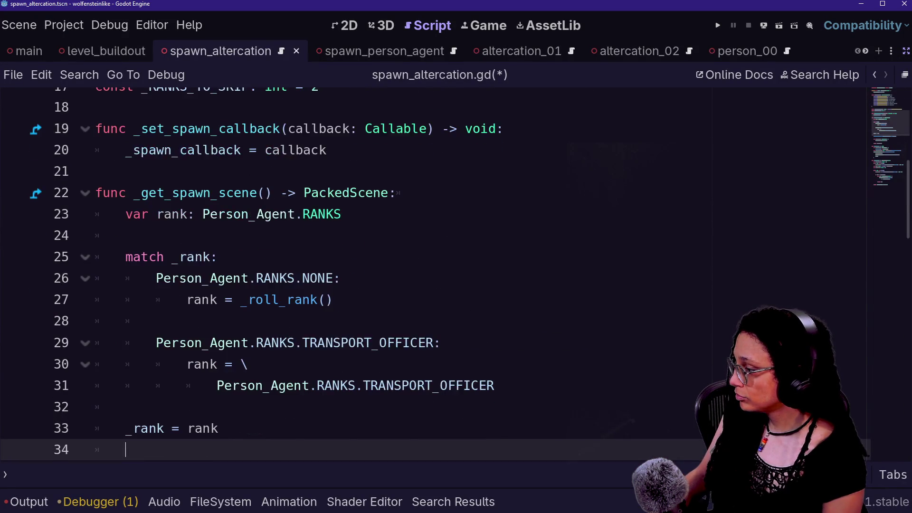
left_click(132, 407)
key("ctrl+End")
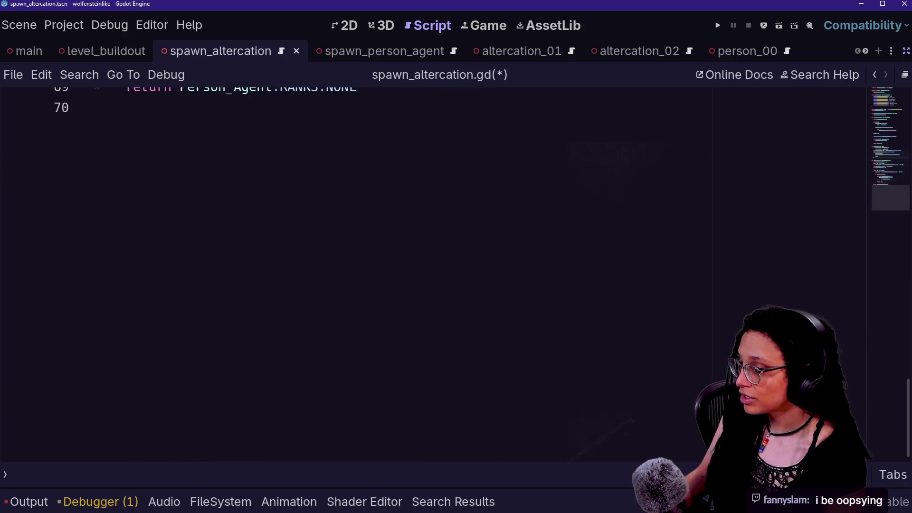
scroll(427, 274, "up", 4)
scroll(427, 275, "up", 20)
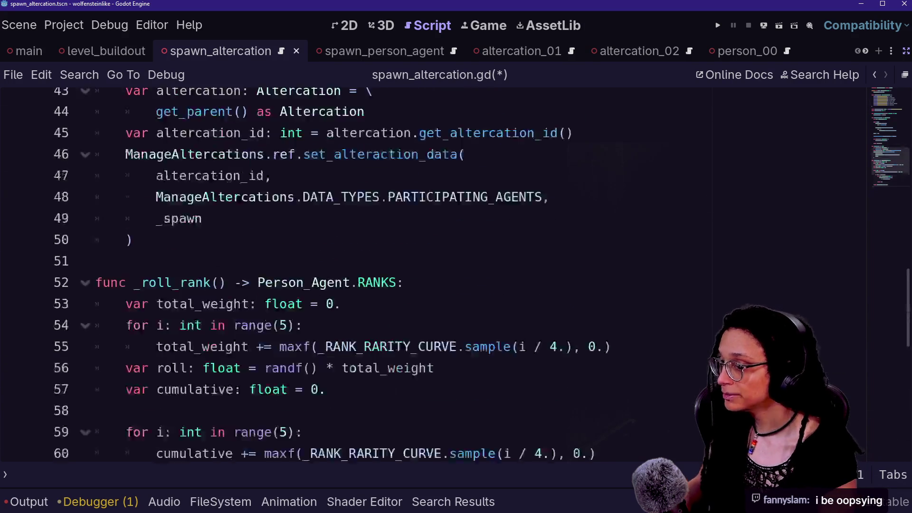
key("ctrl+Home")
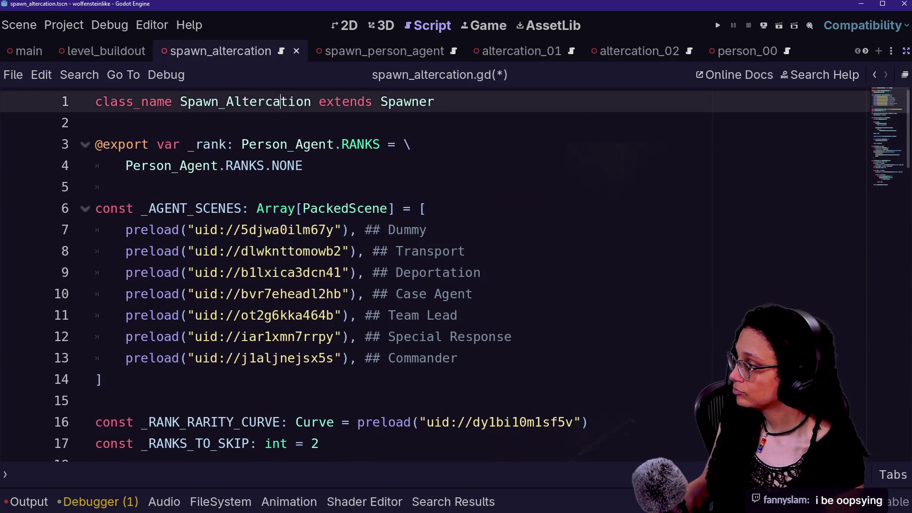
key("Down")
key("Down")
key("Up")
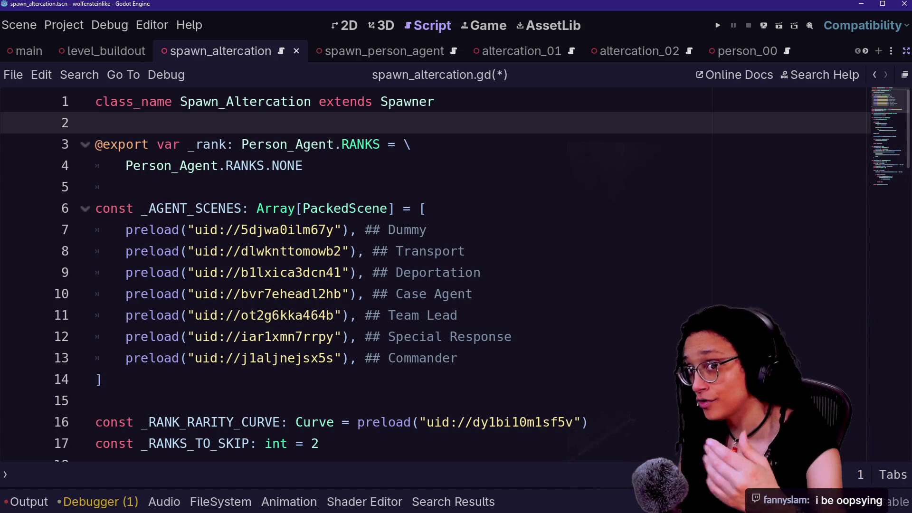
Inspect the _rank export lines and the agent scene list entries
left_click(125, 187)
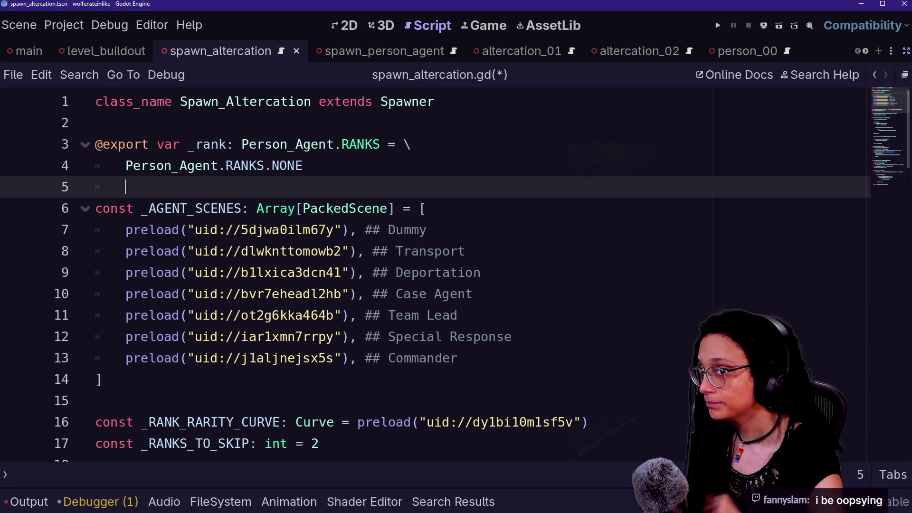
key("Down")
key("Down")
key("Down")
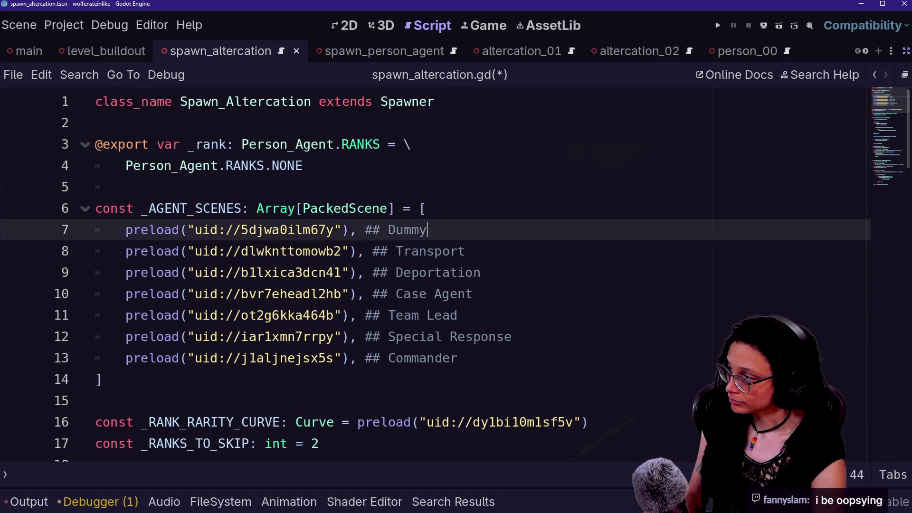
key("End")
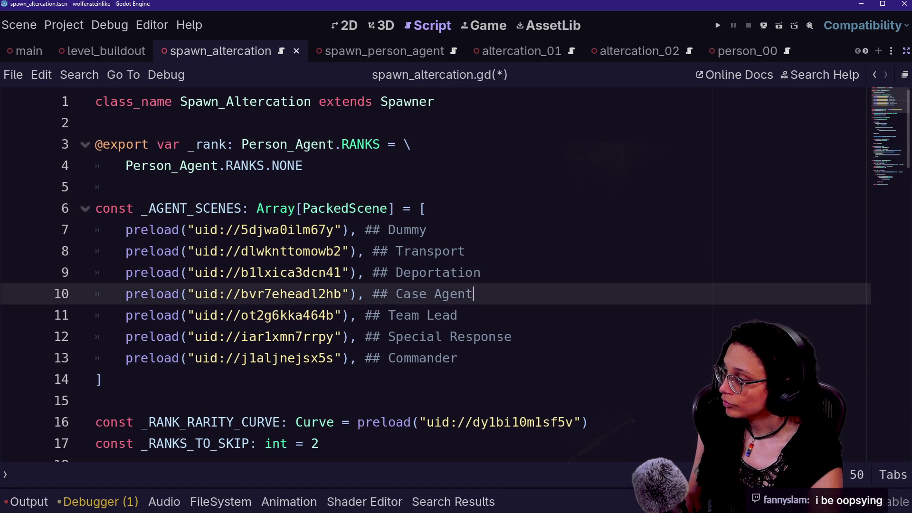
left_click(428, 230)
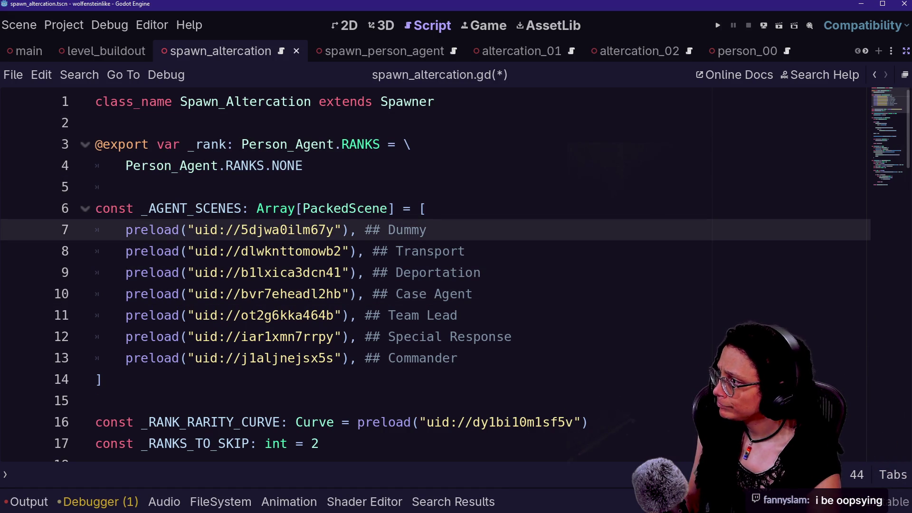
left_click(125, 187)
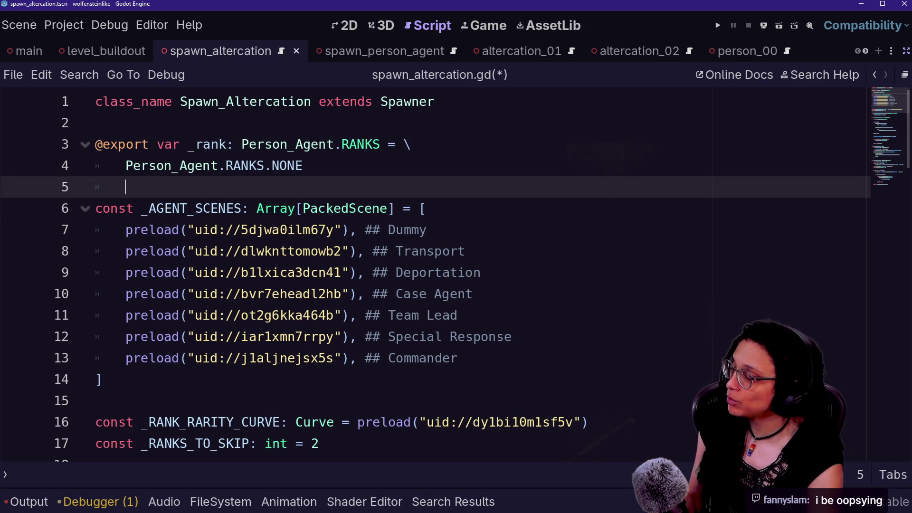
key("Up")
key("End")
key("shift+Up")
key("shift+Up")
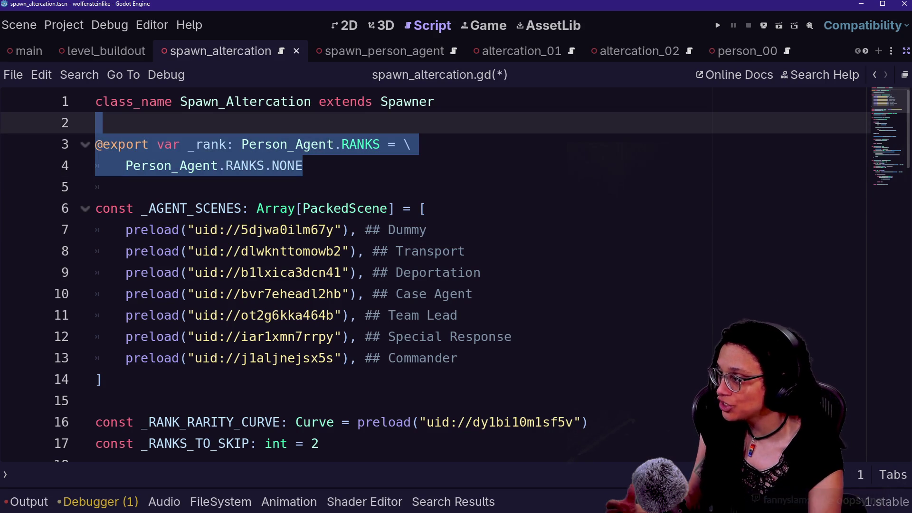
key("Right")
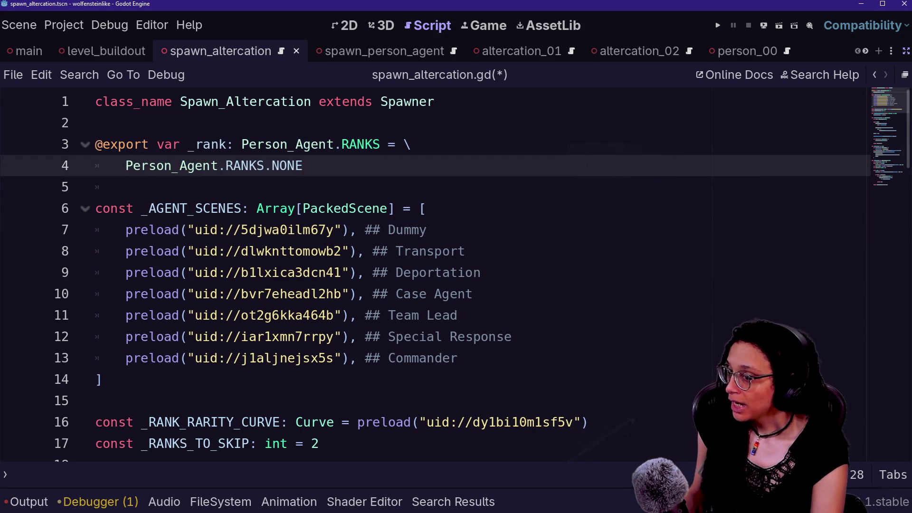
Quick Open spawn_person_agent.gd and then spawn_person_regular.gd
key("ctrl+alt+o")
key("Down")
key("Return")
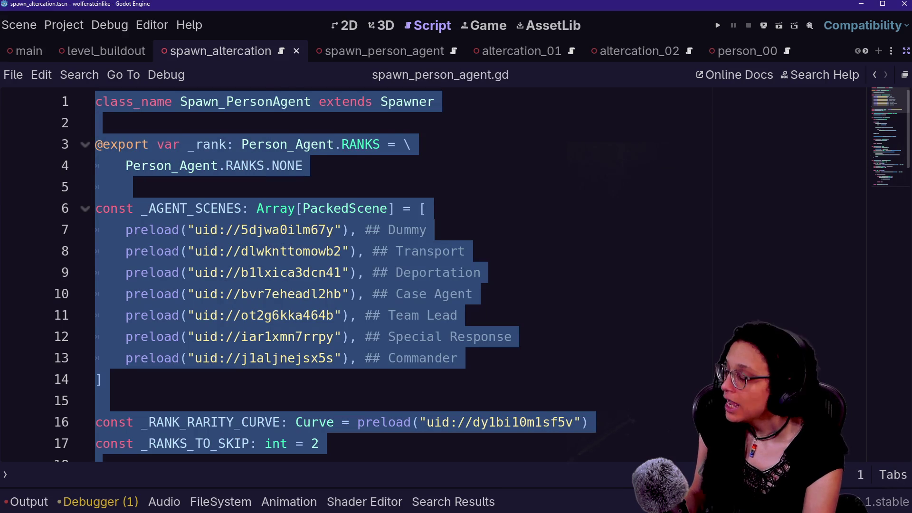
key("ctrl+alt+o")
key("Down")
key("Down")
key("Return")
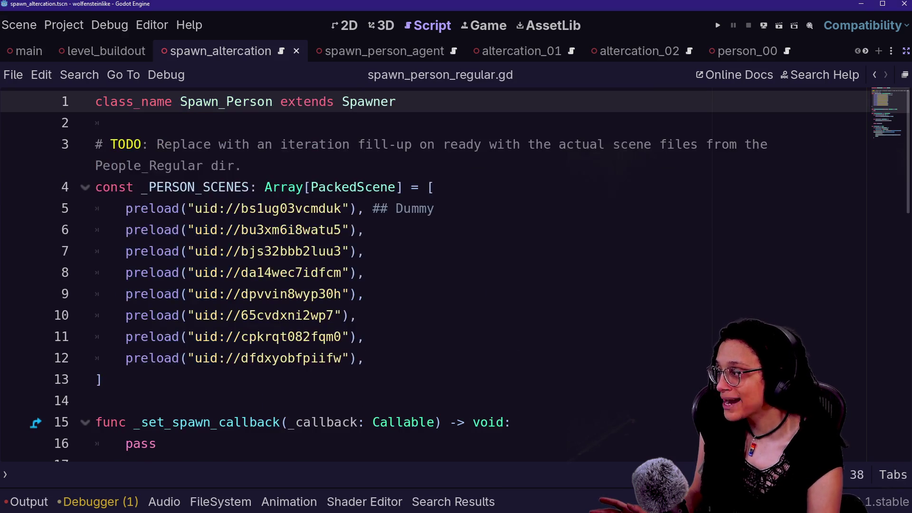
Undo a trial func edit in spawn_person_regular.gd and jump to the Spawner definition
left_click(397, 102)
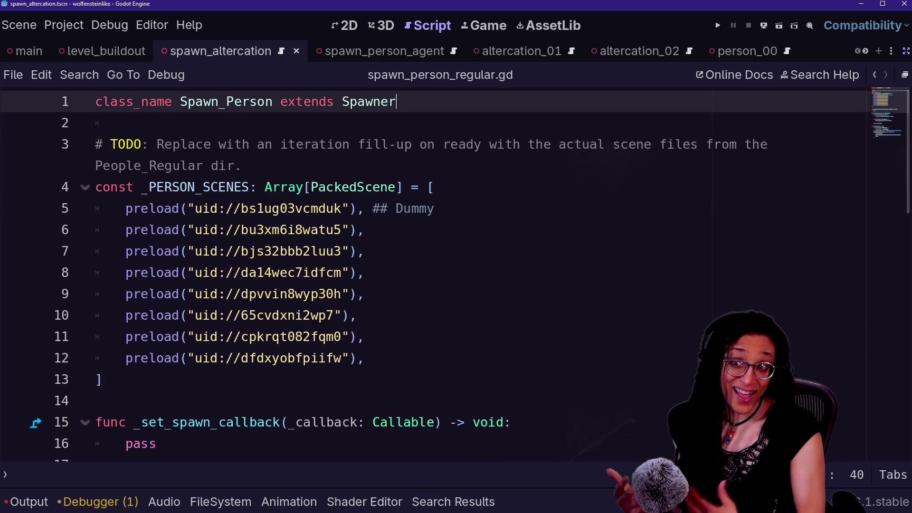
key("Return")
key("Return")
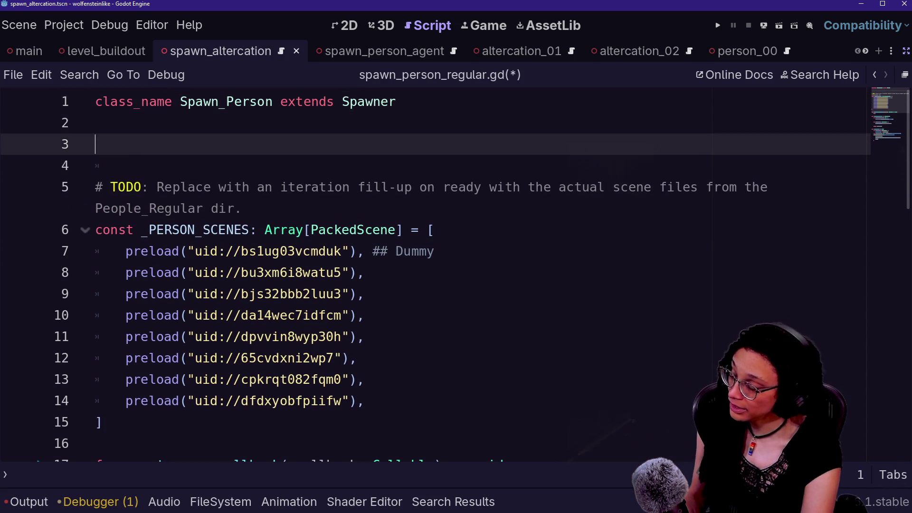
type("func")
key("BackSpace")
key("BackSpace")
key("BackSpace")
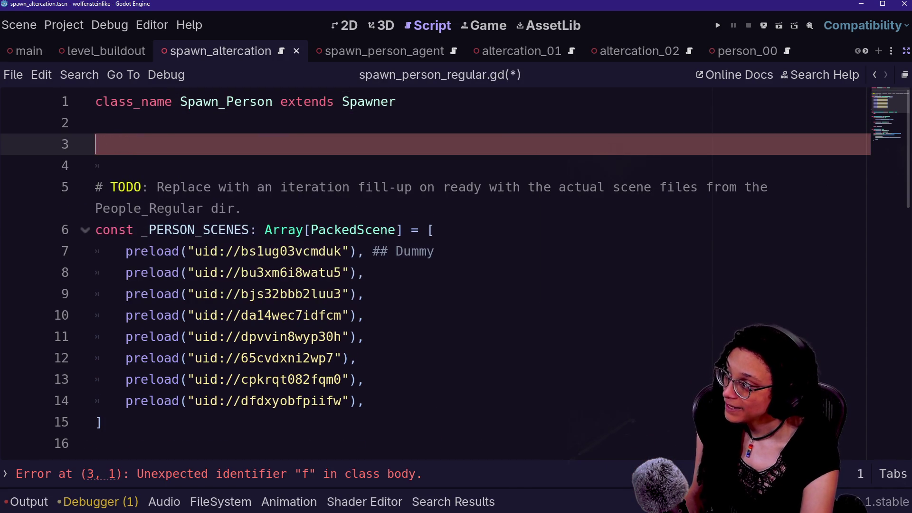
key("BackSpace")
key("BackSpace")
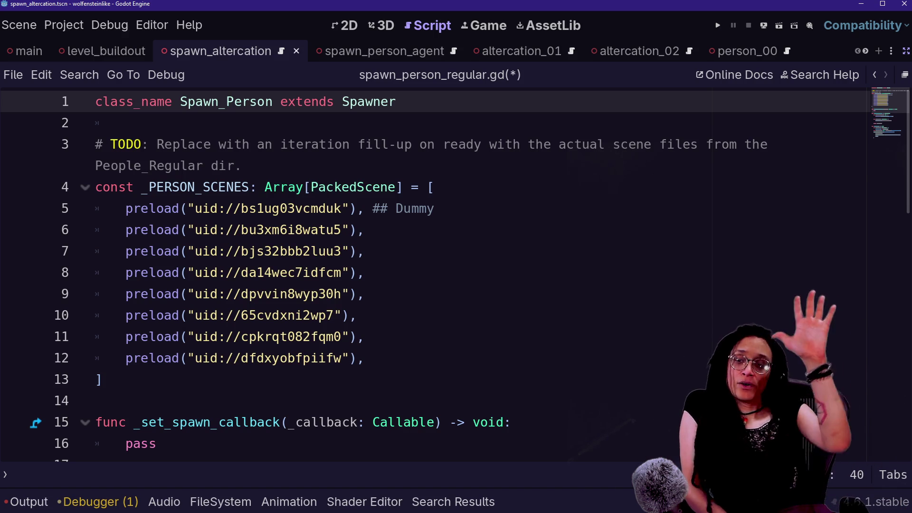
left_click(370, 104, "ctrl")
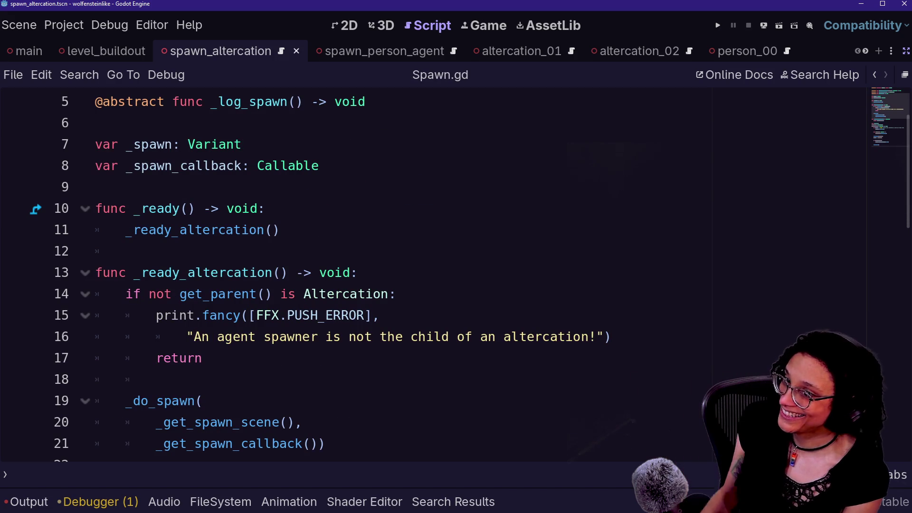
Declare 'var _spawn_scene_id: int' below the _spawn_callback variable in Spawn.gd and save
left_click(319, 166)
key("Return")
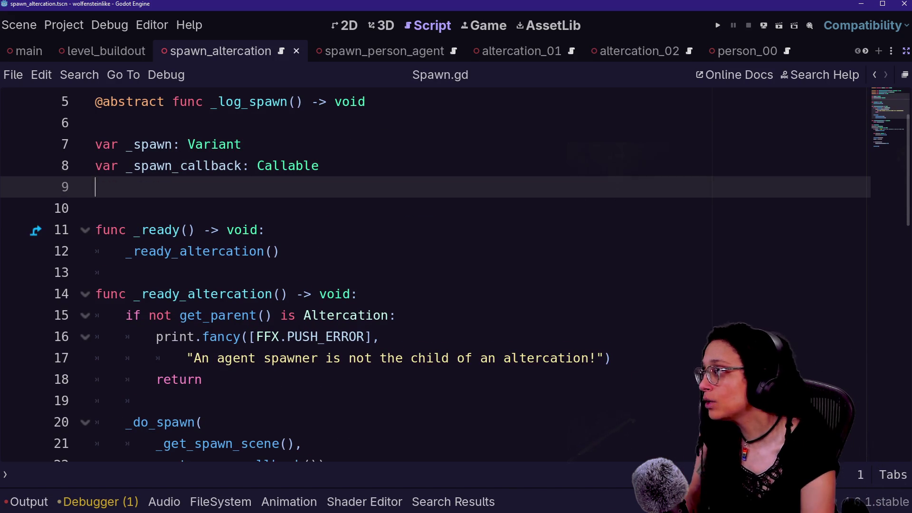
type(")")
key("BackSpace")
type("var _spaw")
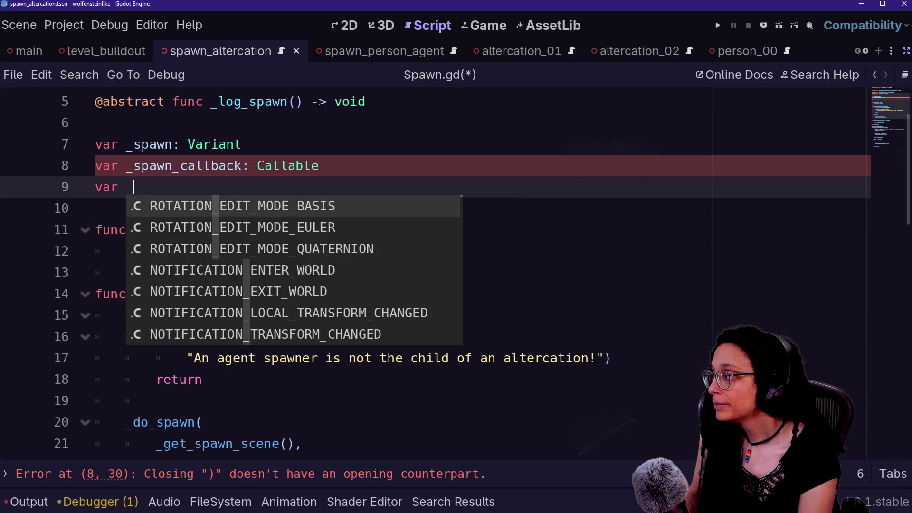
type("n_scene_id")
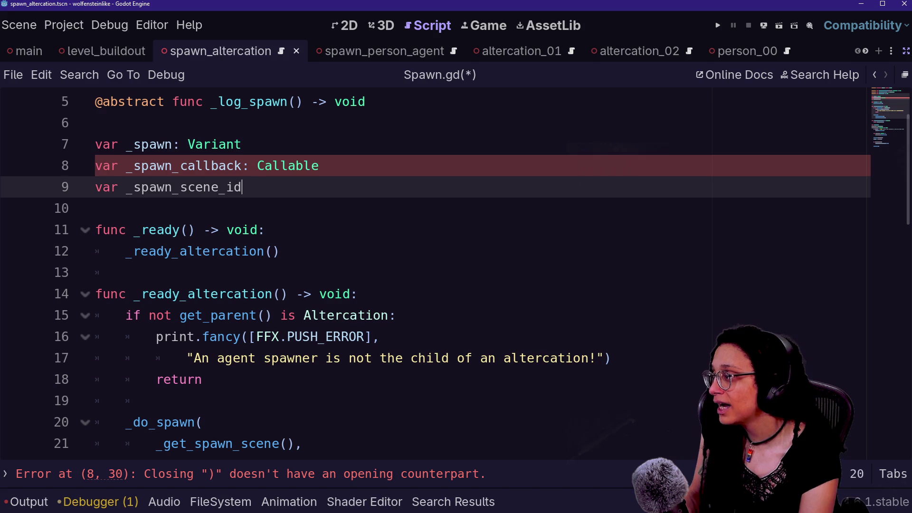
type("intg")
key("BackSpace")
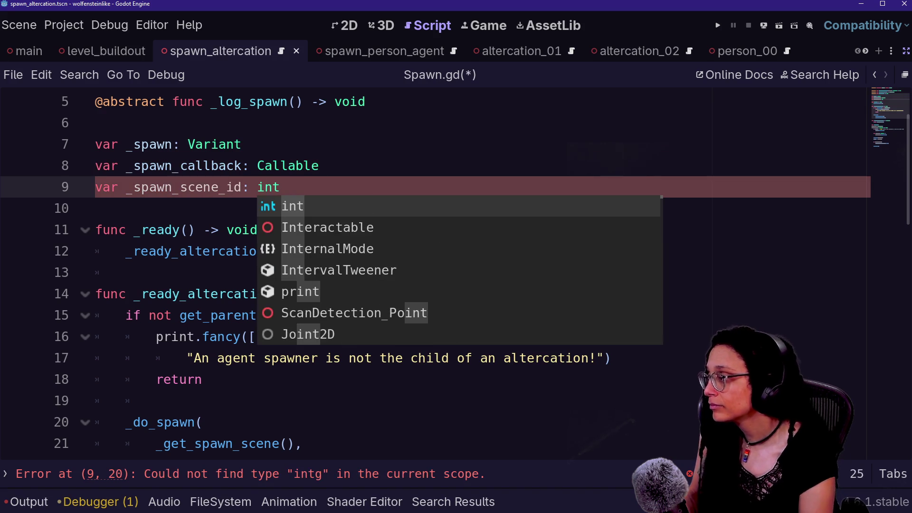
left_click(157, 166)
left_click(95, 208)
key("ctrl+s")
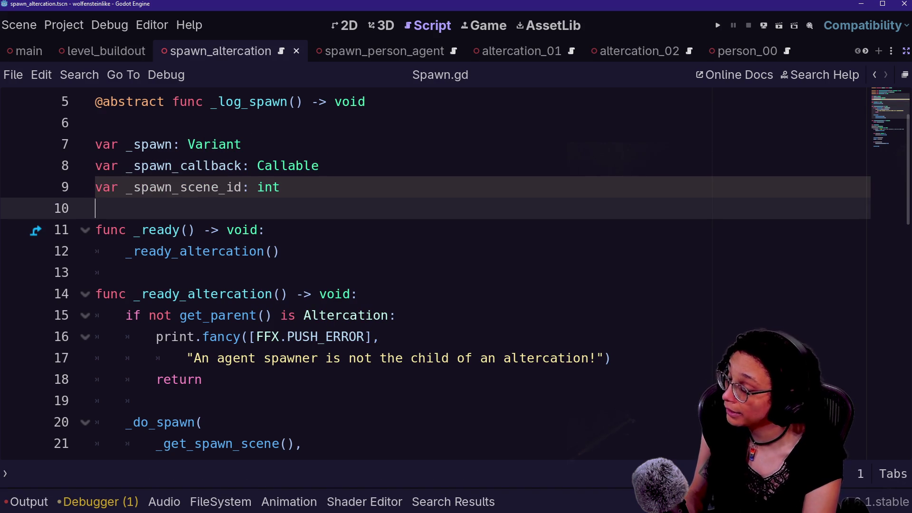
Duplicate the abstract _set_spawn_callback declaration and rename the copy to _set_spawn_scene_id
scroll(427, 271, "down", 4)
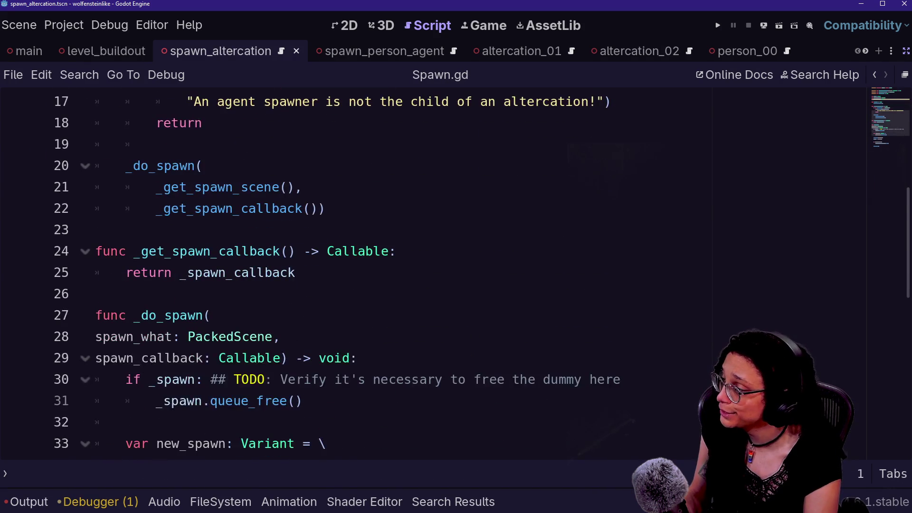
scroll(427, 271, "up", 5)
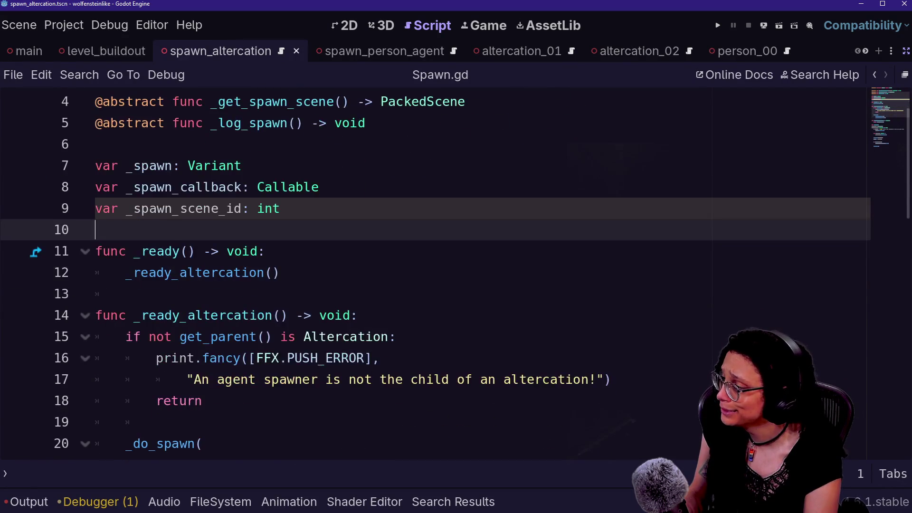
scroll(428, 271, "down", 5)
scroll(428, 271, "up", 5)
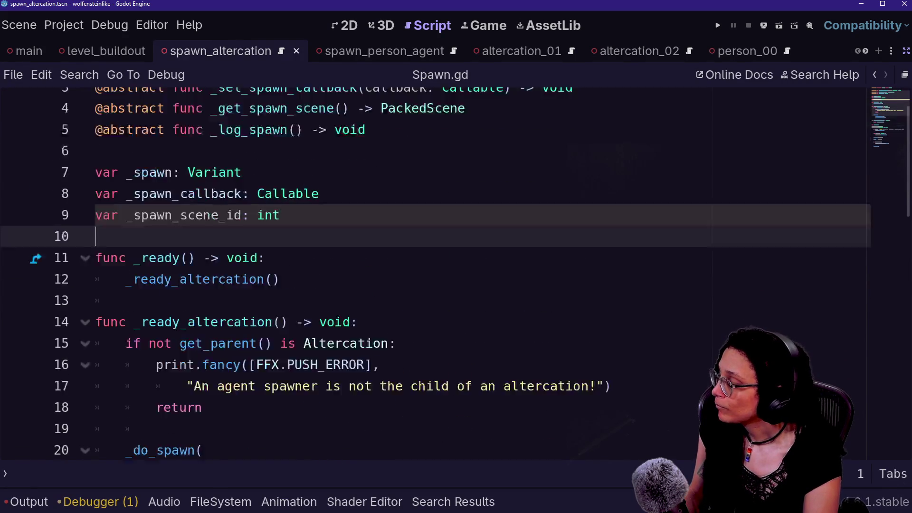
left_click(234, 145)
key("Up")
key("Down")
key("End")
key("shift+Up")
key("ctrl+c")
key("Left")
key("ctrl+v")
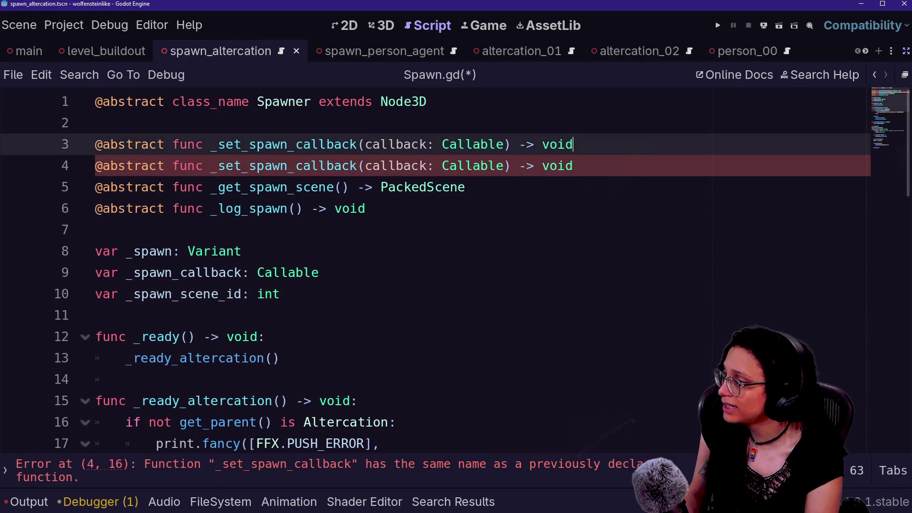
left_click_drag(303, 145, 351, 144)
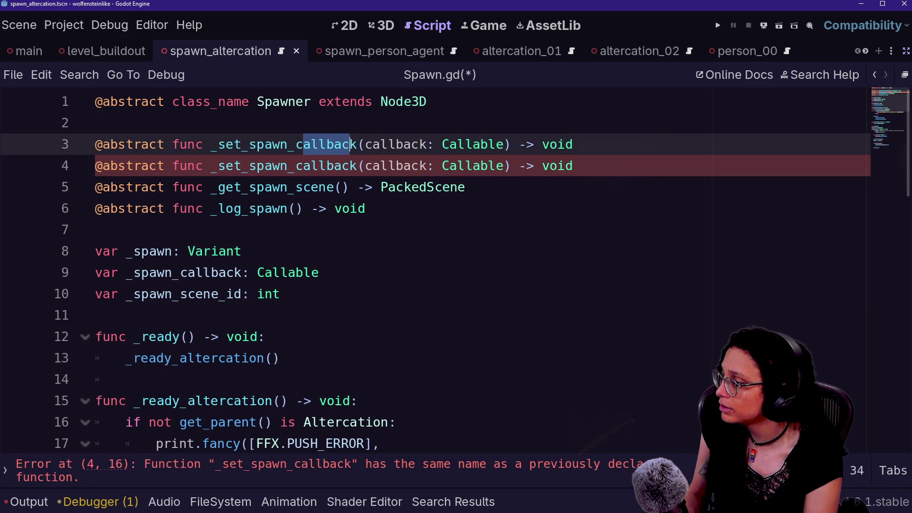
key("BackSpace")
type("scene_id")
key("Delete")
left_click(280, 294)
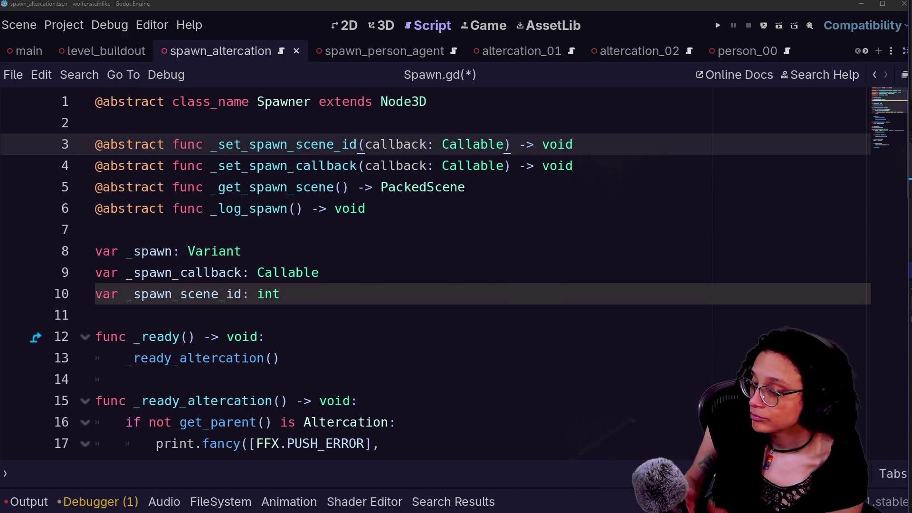
Review Spawn.gd's member variables and abstract declarations, then open spawn_person_agent.gd via quick open
left_click(280, 293)
left_click_drag(95, 229, 96, 315)
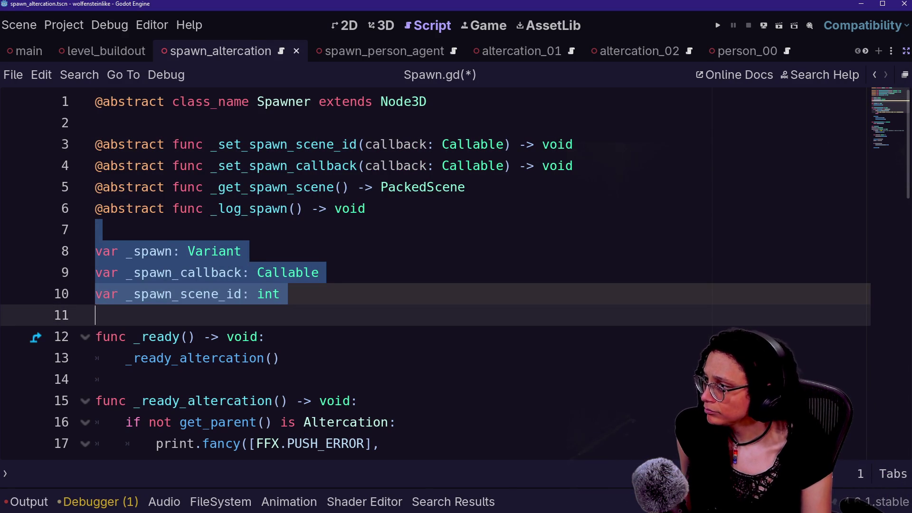
left_click(311, 144)
left_click(457, 166)
key("alt+shift+o")
double_click(457, 178)
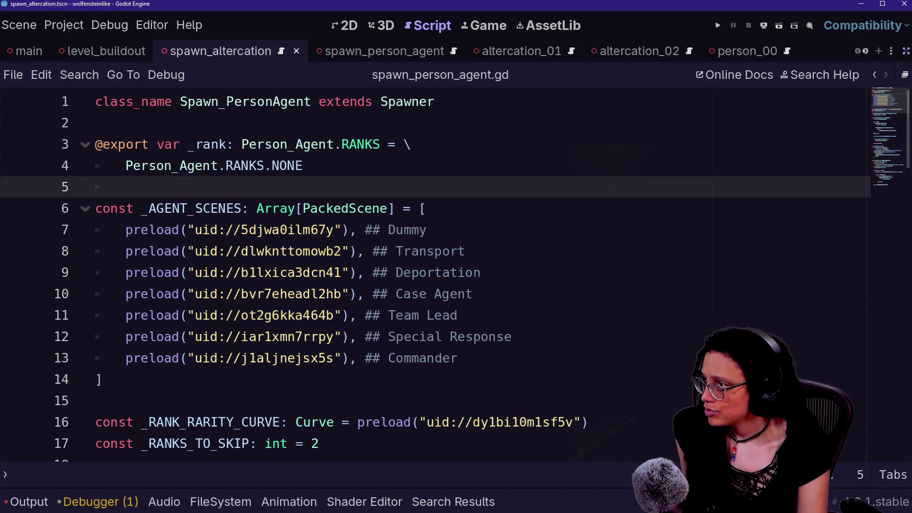
Jump to the Spawner base class and return to Spawn.gd, placing the cursor after the callback getter
scroll(458, 178, "down", 3)
scroll(458, 179, "down", 2)
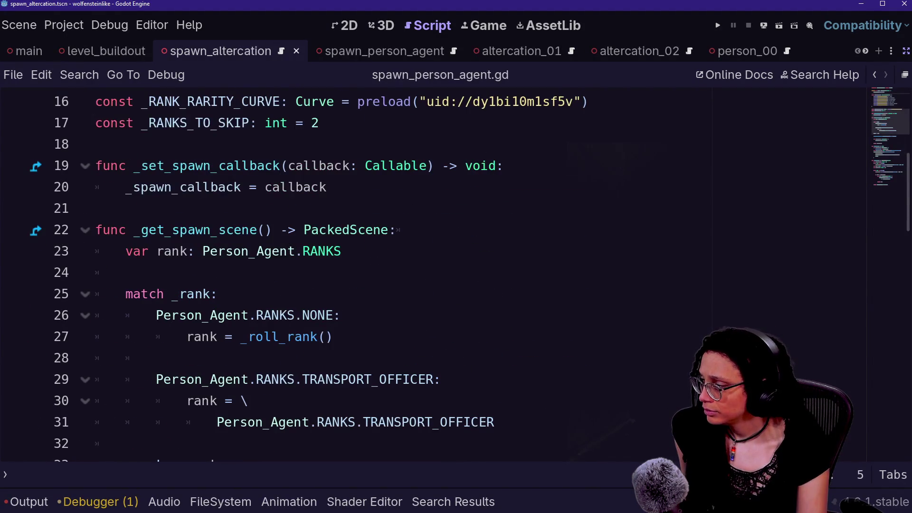
scroll(361, 228, "up", 5)
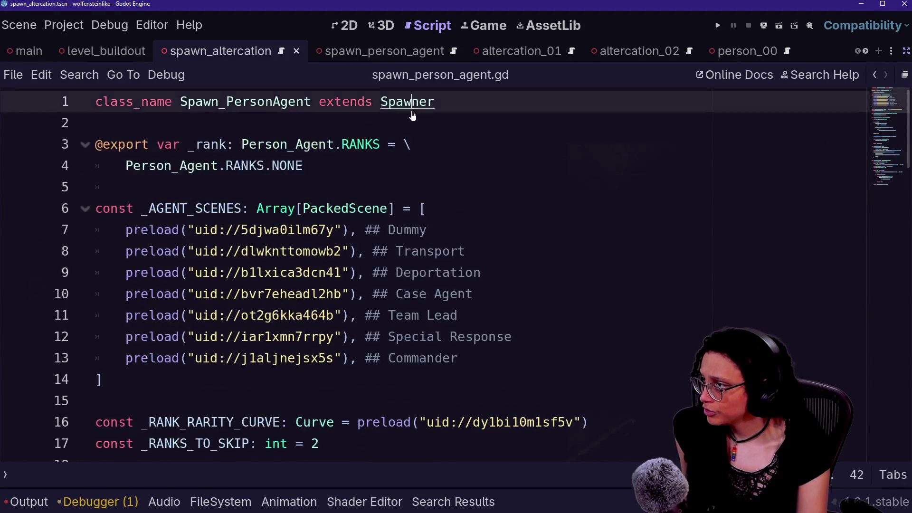
scroll(418, 228, "down", 5)
left_click(398, 165, "ctrl")
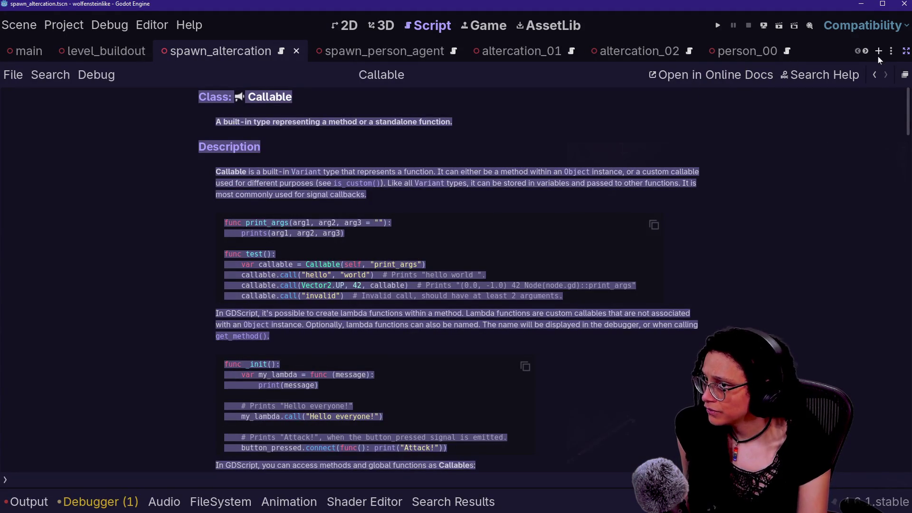
left_click(875, 83)
left_click(875, 76)
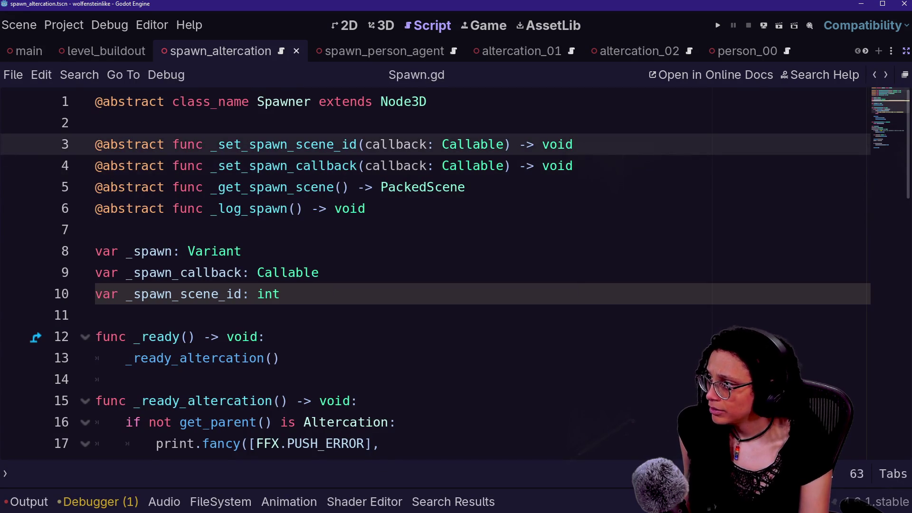
scroll(457, 273, "down", 6)
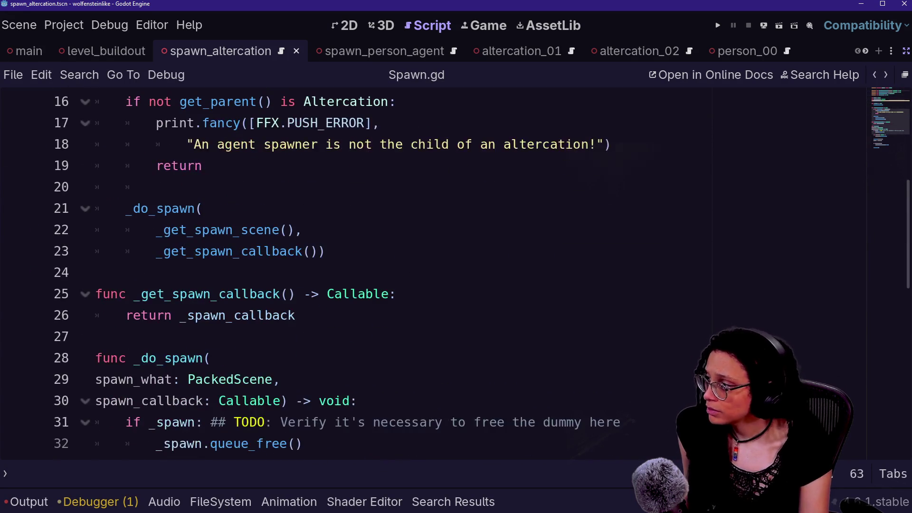
scroll(457, 273, "up", 1)
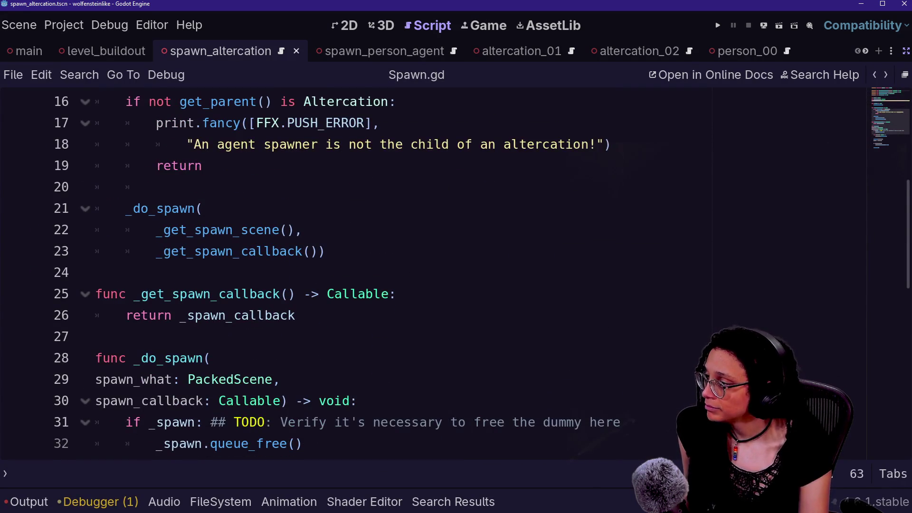
left_click(296, 316)
scroll(456, 273, "up", 5)
scroll(456, 273, "down", 3)
Add the signature 'func _get_spawn_scene_id() -> int' on a new line after the _do_spawn call
left_click(97, 400)
key("Return")
type("f")
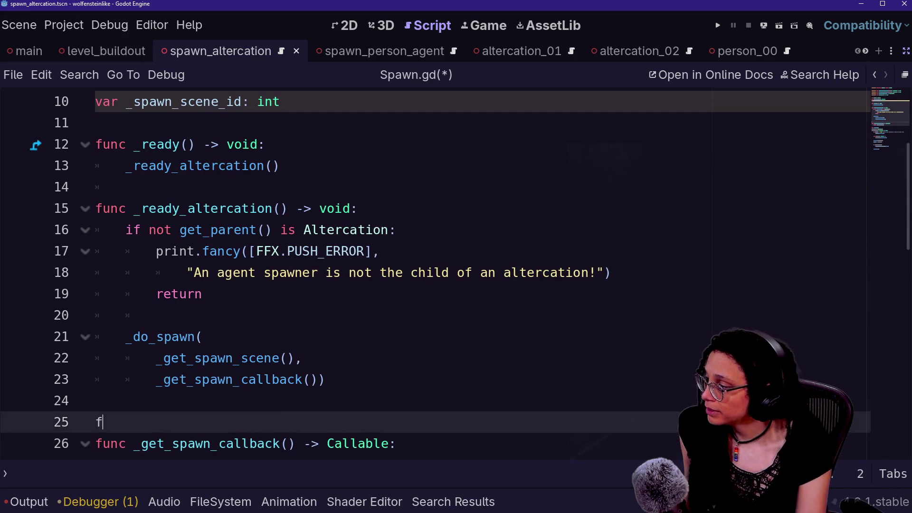
type("unc _get_sp")
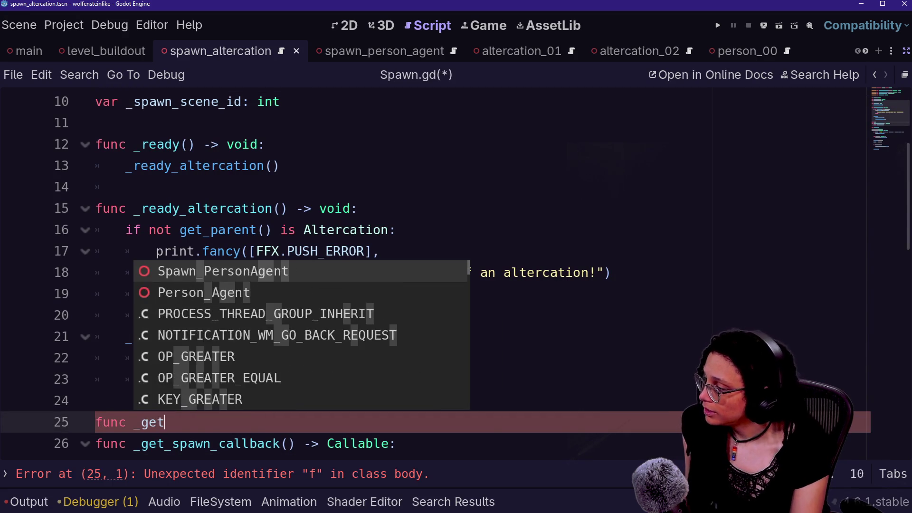
key("Caps_Lock")
type("AWN")
key("BackSpace")
key("BackSpace")
key("BackSpace")
key("Caps_Lock")
type("awn")
key("BackSpace")
key("BackSpace")
type("wn_scenid() -> ")
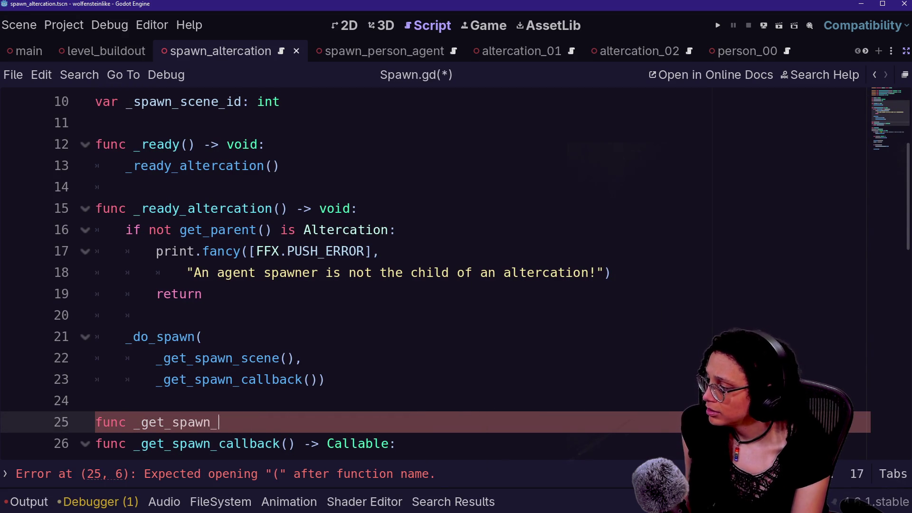
type("int")
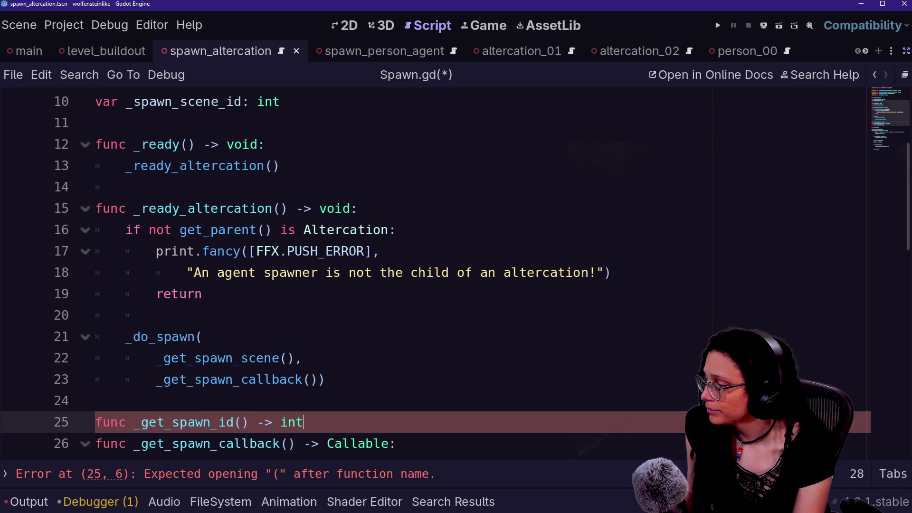
left_click(219, 422)
type("scene_")
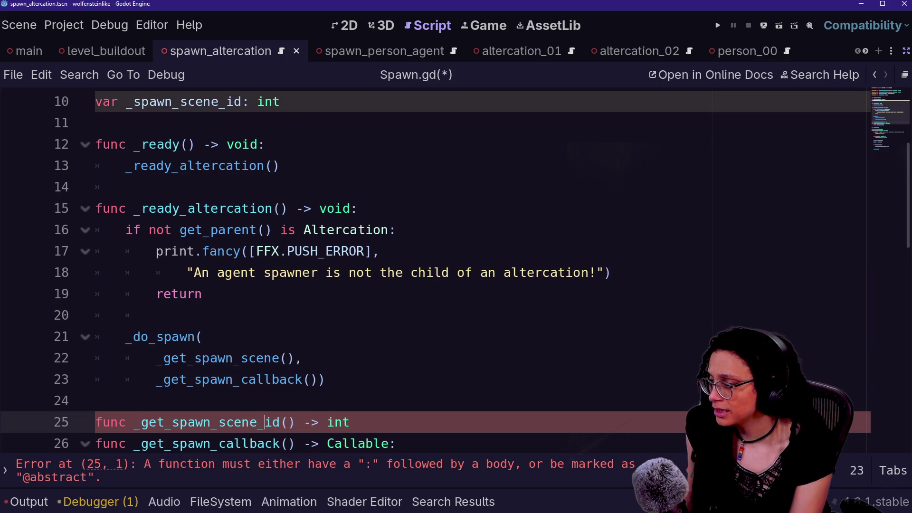
key("End")
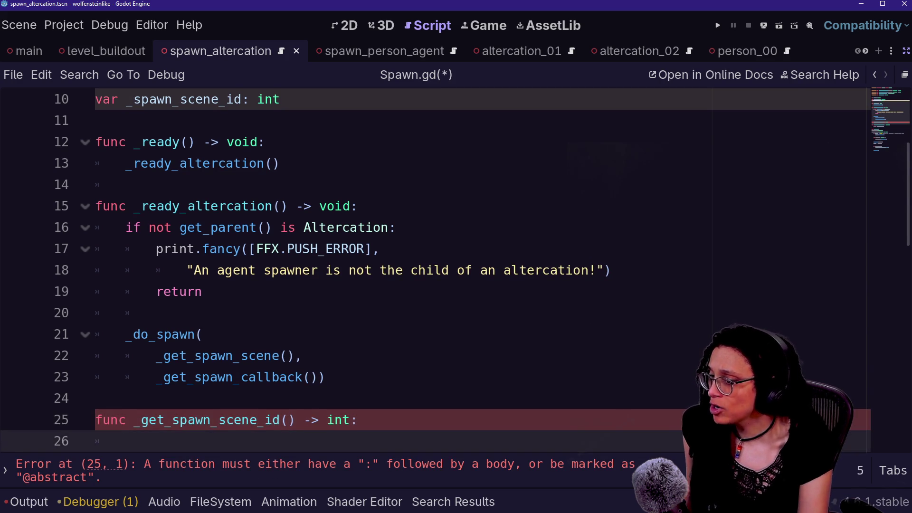
key("Return")
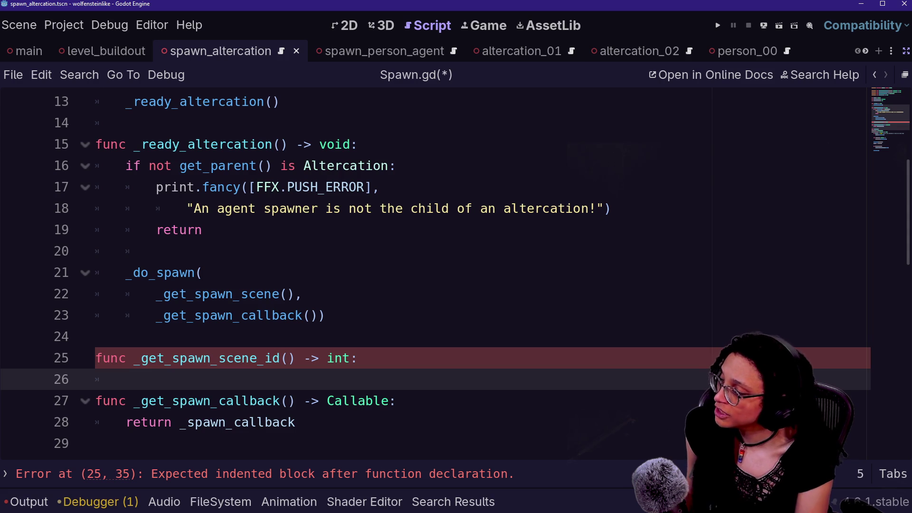
Give the function the body 'return _spawn_scene_id' and save the script
left_click(296, 359)
mouse_move(173, 358)
left_mouse_down()
mouse_move(296, 359)
mouse_move(288, 359)
left_mouse_up()
left_click(212, 358)
left_click(180, 359)
left_click_drag(180, 358, 297, 358)
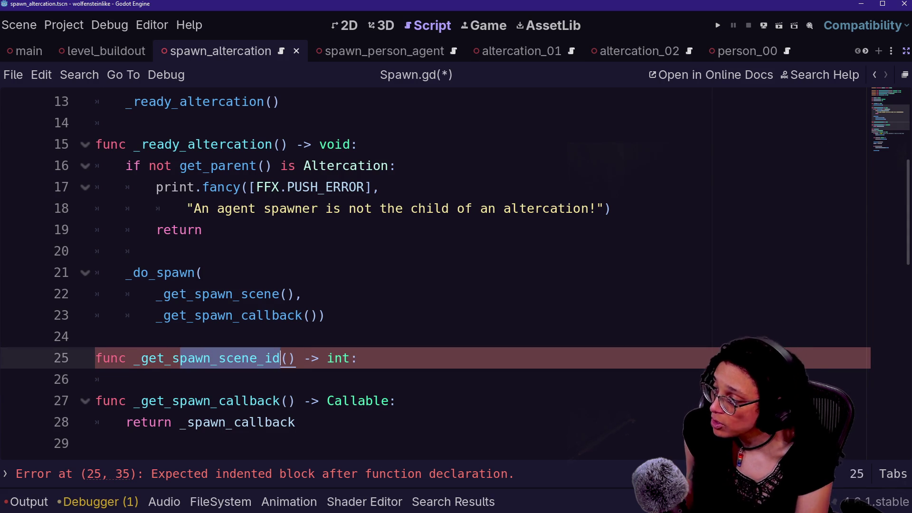
left_click(126, 379)
type("return _sp")
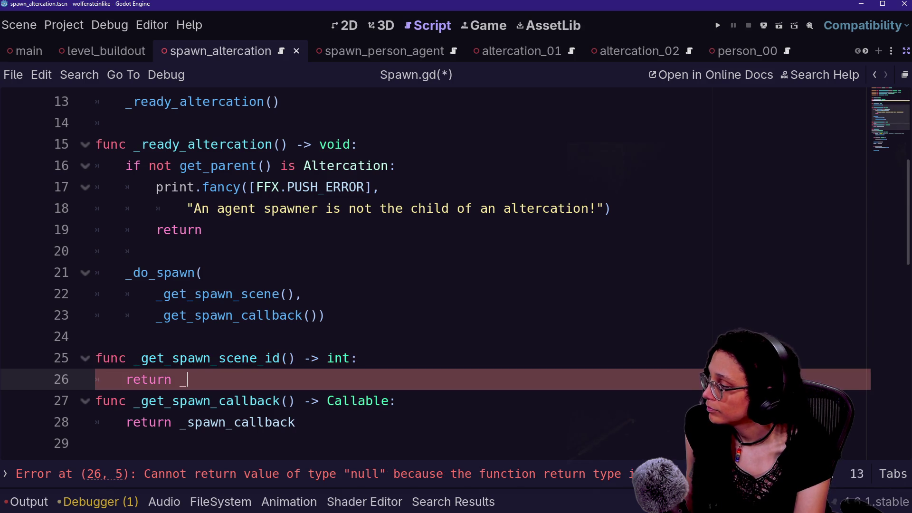
type("awn")
key("Down")
key("Down")
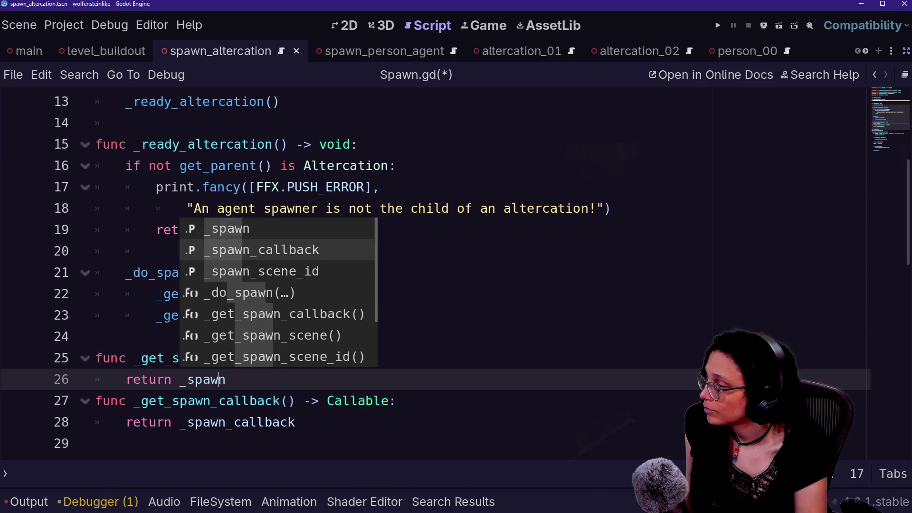
key("Return")
left_click(218, 379)
key("ctrl+s")
right_click(318, 383)
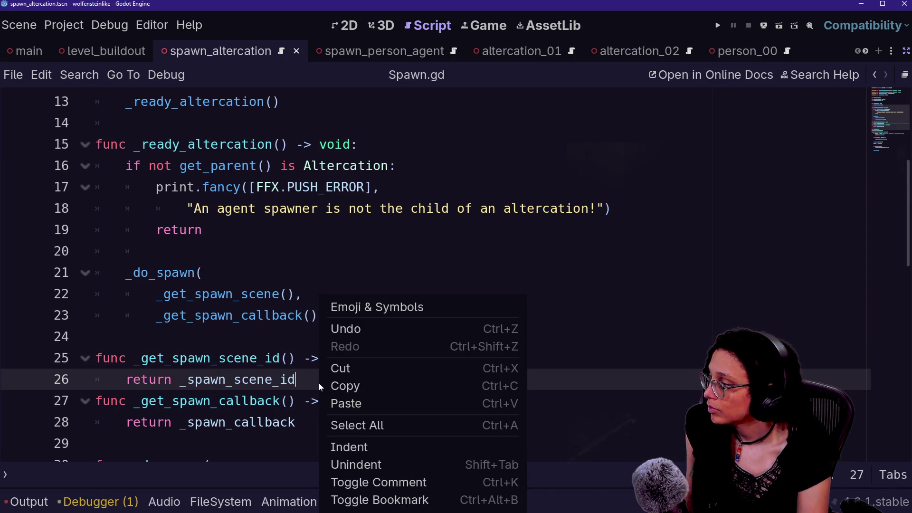
key("Escape")
scroll(427, 271, "up", 4)
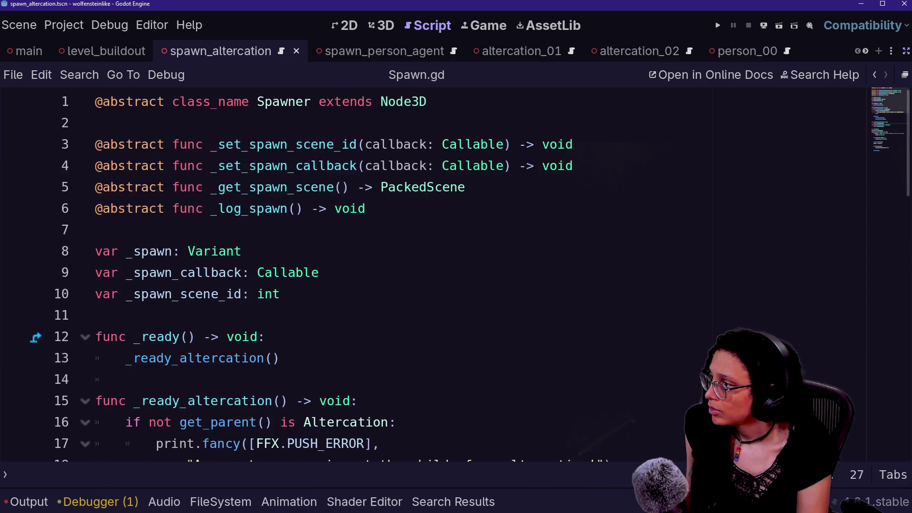
Delete the _set_spawn_scene_id declaration from Spawn.gd and save it
mouse_move(573, 145)
left_mouse_down()
mouse_move(100, 145)
mouse_move(96, 123)
left_mouse_up()
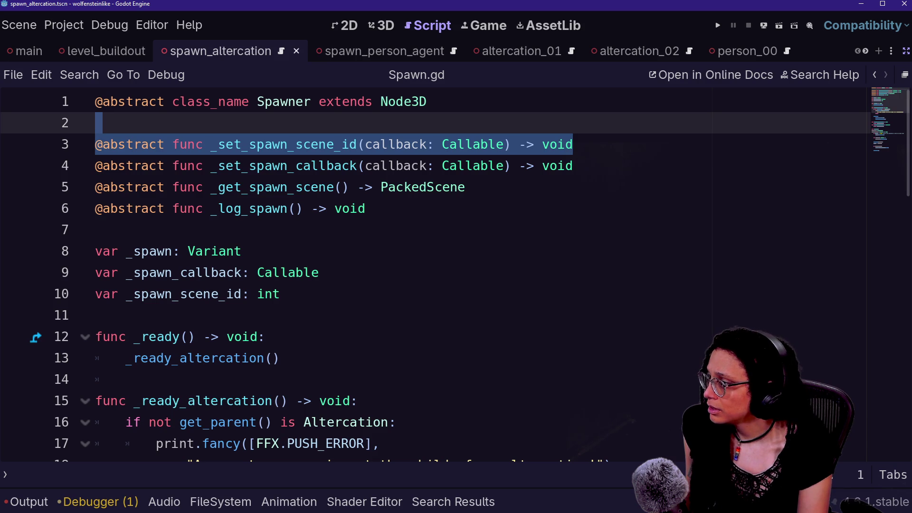
key("BackSpace")
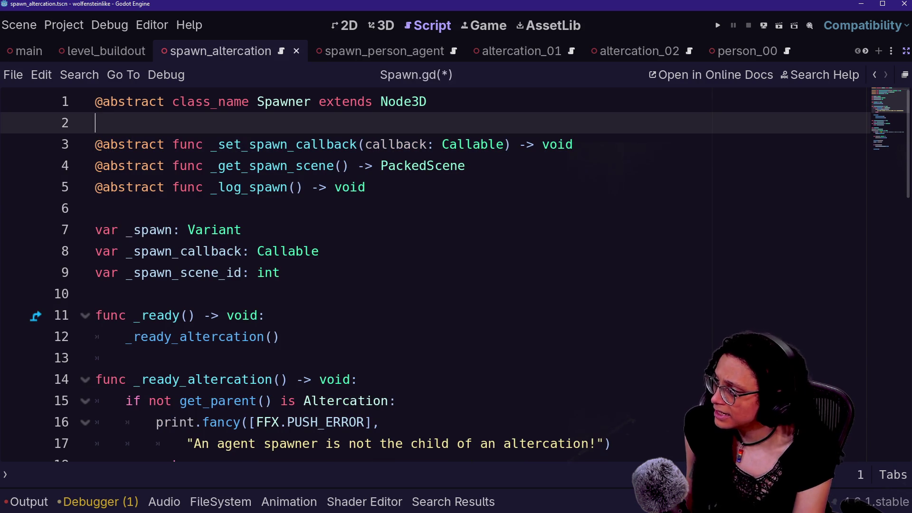
key("ctrl+s")
Open spawn_person_agent.gd through the quick-open search for 'spawn'
key("shift+alt+o")
type("spawn")
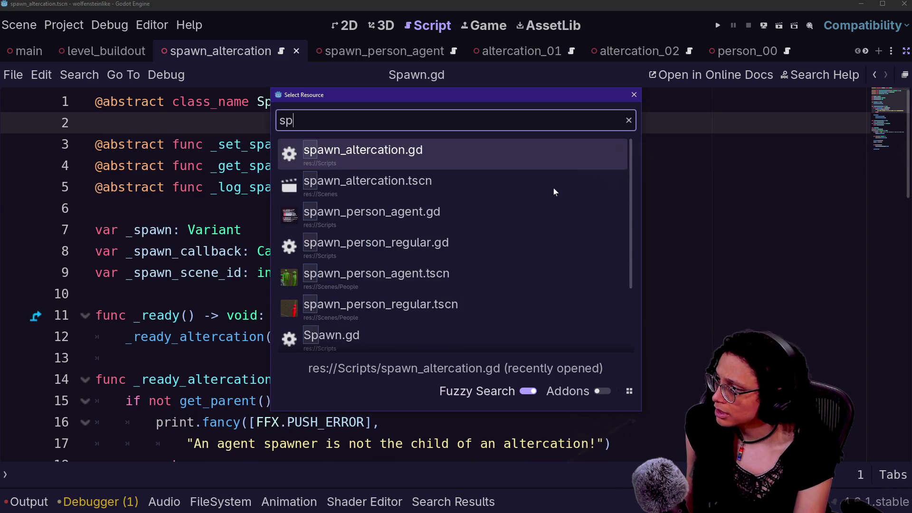
key("Down")
key("Down")
key("Return")
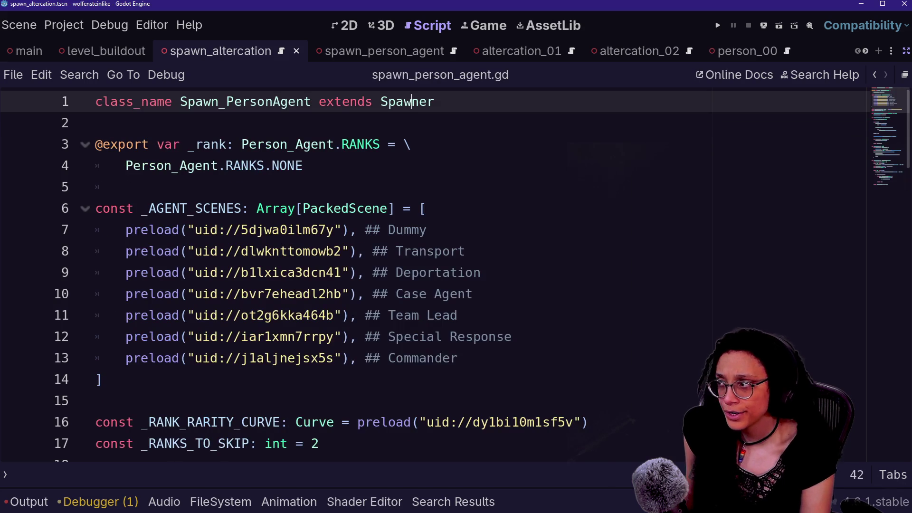
left_click(334, 144)
scroll(427, 276, "down", 8)
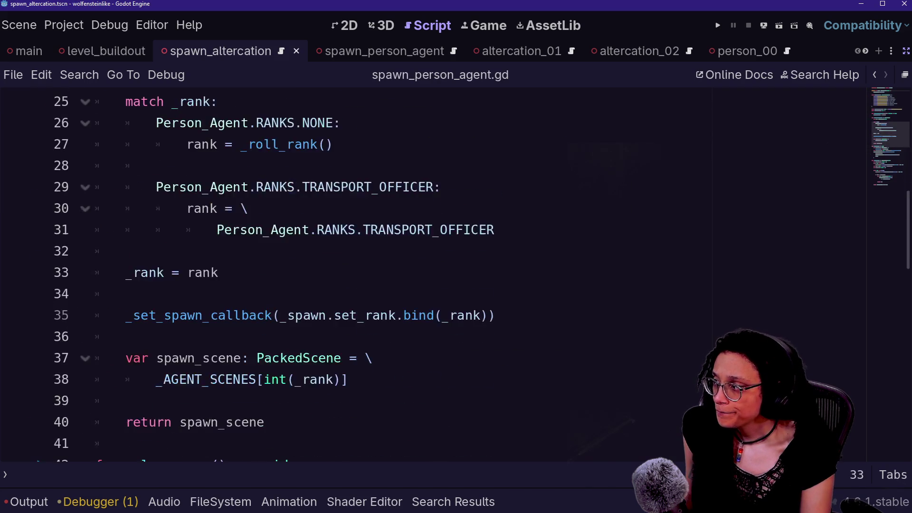
scroll(428, 276, "down", 2)
Delete the _set_spawn_callback override from spawn_person_agent.gd and save
left_click(218, 196, "ctrl")
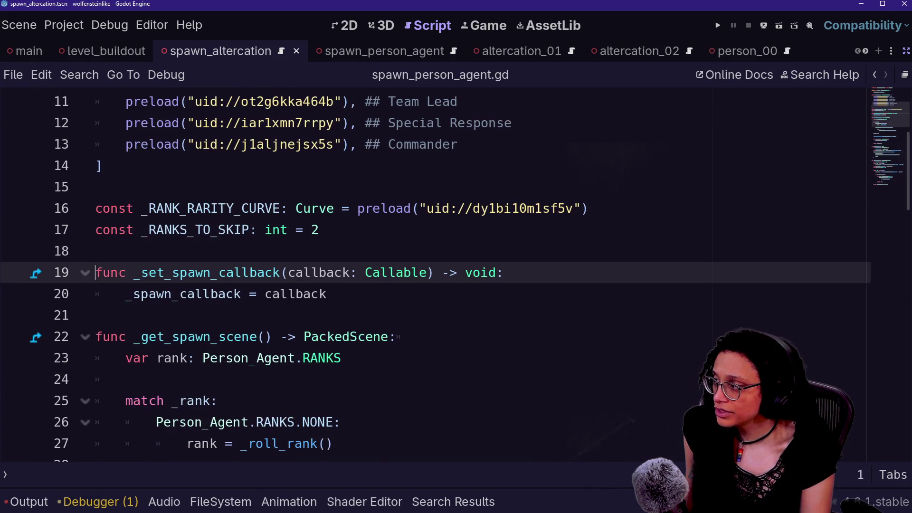
key("shift+Down")
key("shift+Down")
key("shift+End")
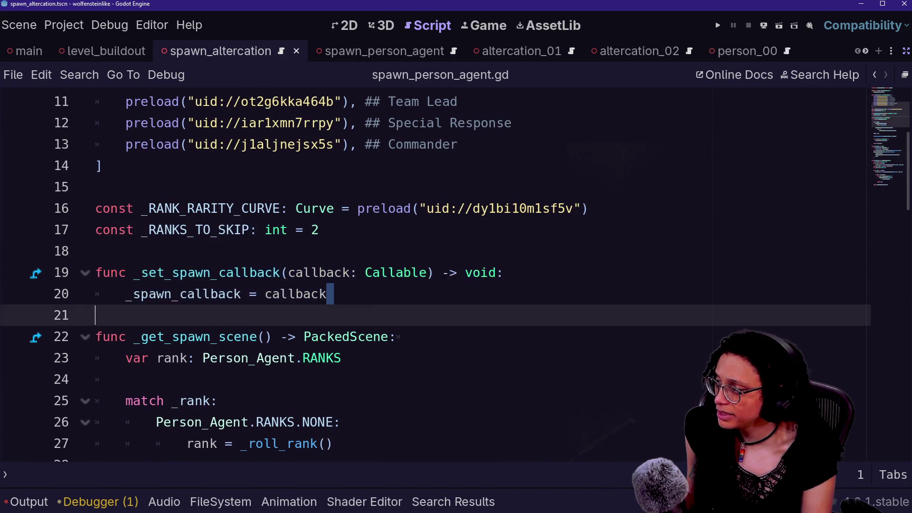
key("shift+Up")
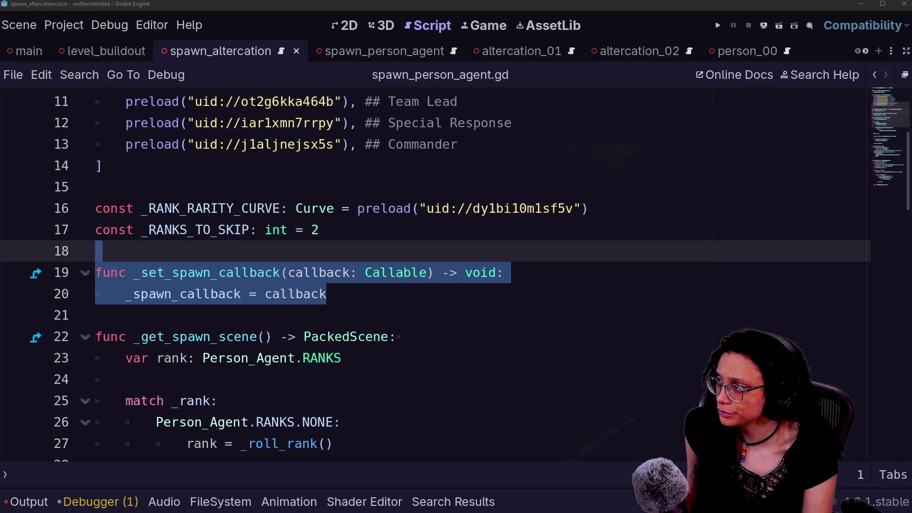
left_click(100, 315)
scroll(428, 275, "up", 4)
scroll(427, 276, "down", 3)
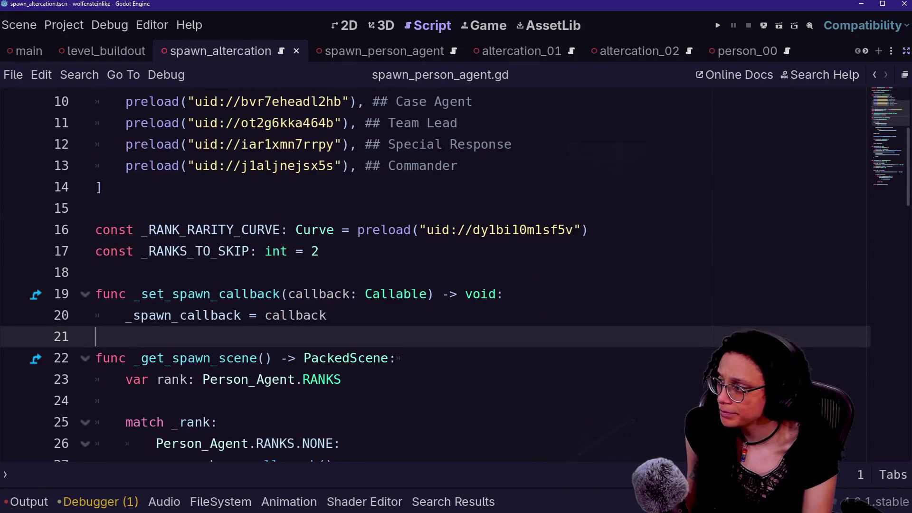
key("shift+Up")
key("shift+Up")
key("shift+Up")
key("shift+Down")
key("BackSpace")
key("BackSpace")
key("BackSpace")
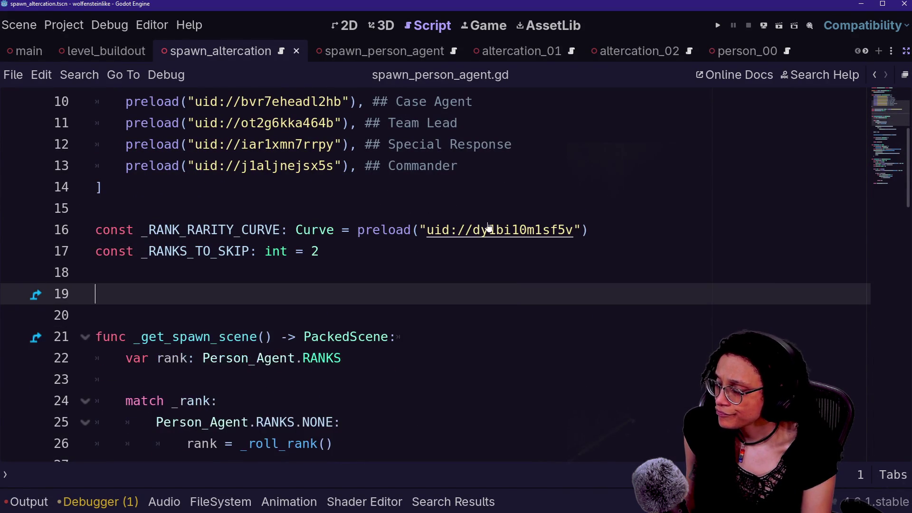
key("ctrl+s")
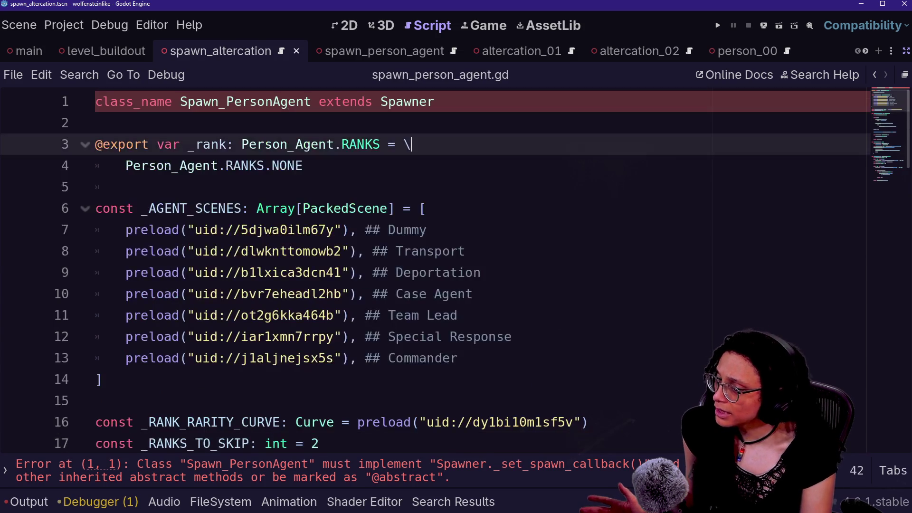
left_click(407, 102, "ctrl")
left_click(241, 230)
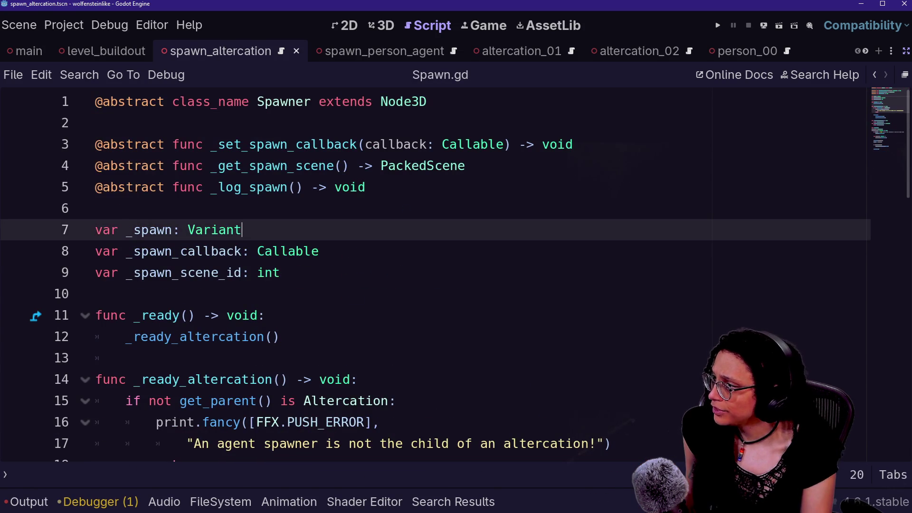
left_click(334, 188)
left_click(573, 144)
key("shift+Up")
key("ctrl+c")
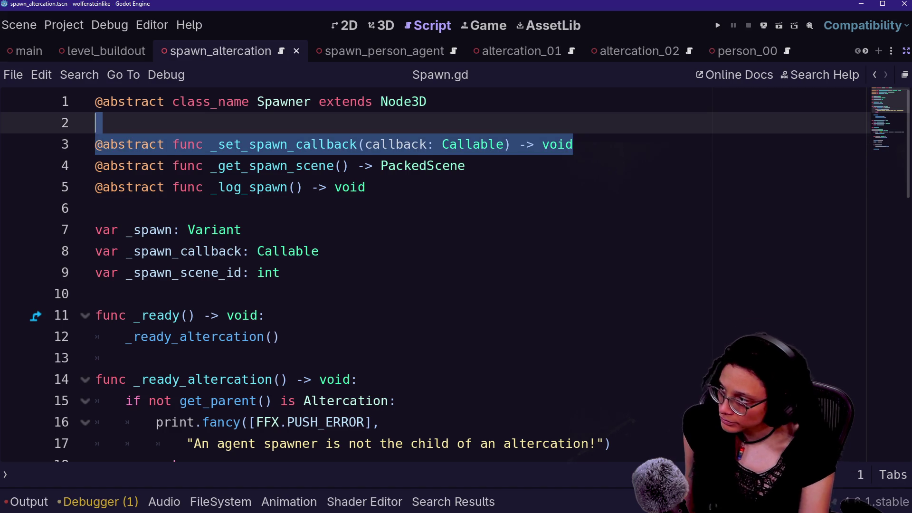
key("BackSpace")
Paste the _set_spawn_callback declaration on a new line after _get_spawn_callback
scroll(428, 274, "down", 5)
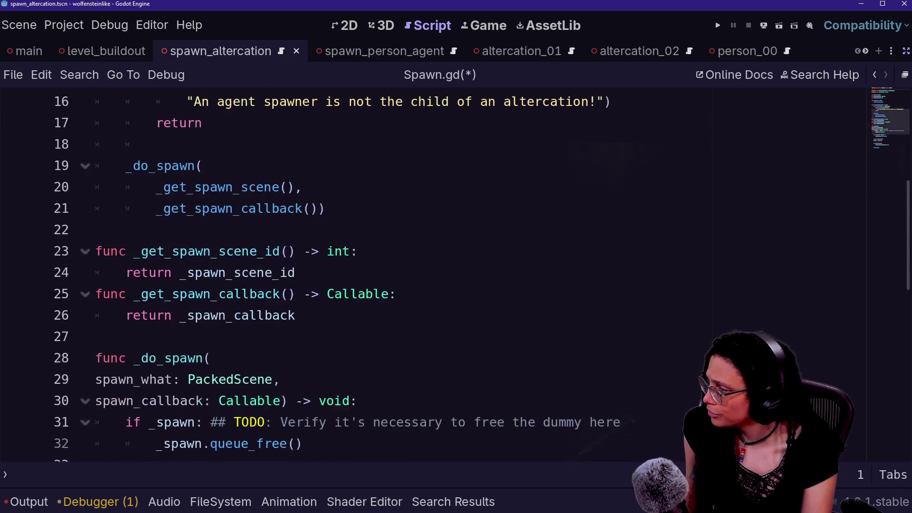
scroll(428, 273, "down", 1)
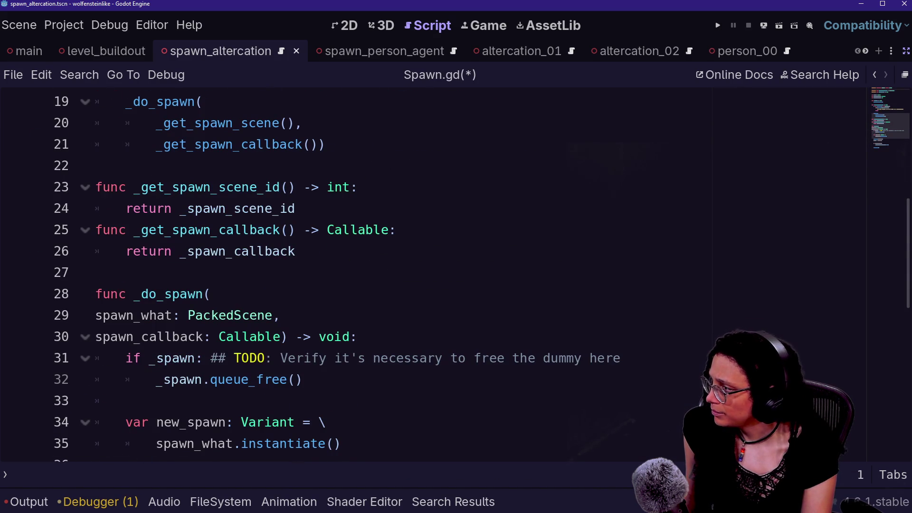
scroll(428, 274, "up", 6)
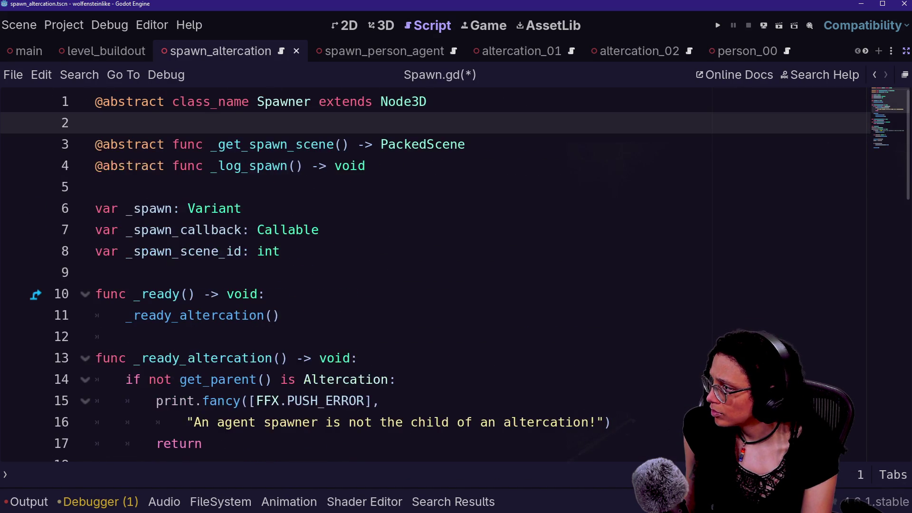
scroll(427, 273, "down", 3)
scroll(427, 273, "down", 1)
left_click(296, 380)
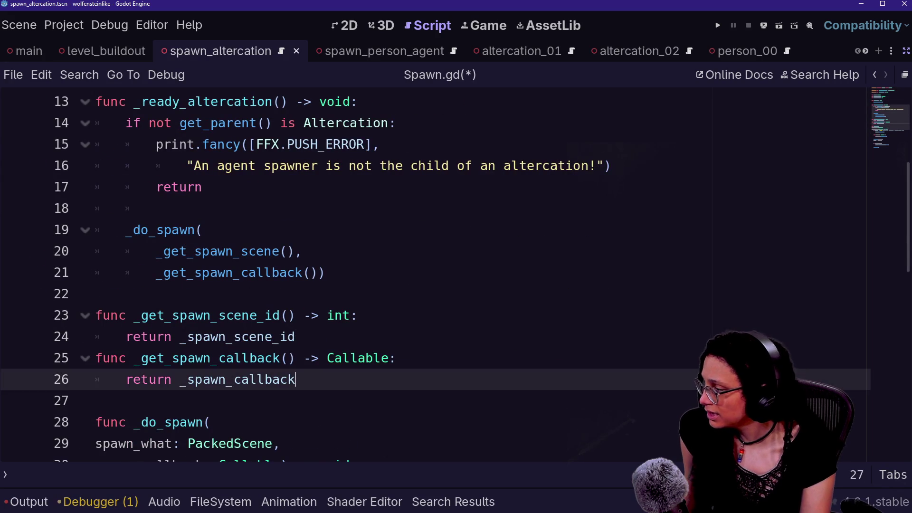
key("Return")
key("Return")
key("Return")
key("ctrl+v")
scroll(428, 273, "down", 2)
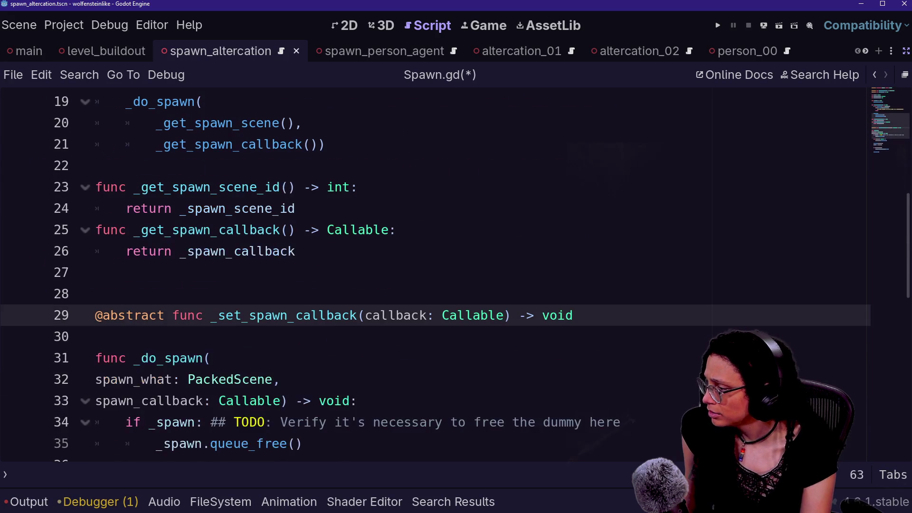
left_click(173, 315)
key("BackSpace")
key("BackSpace")
key("BackSpace")
key("BackSpace")
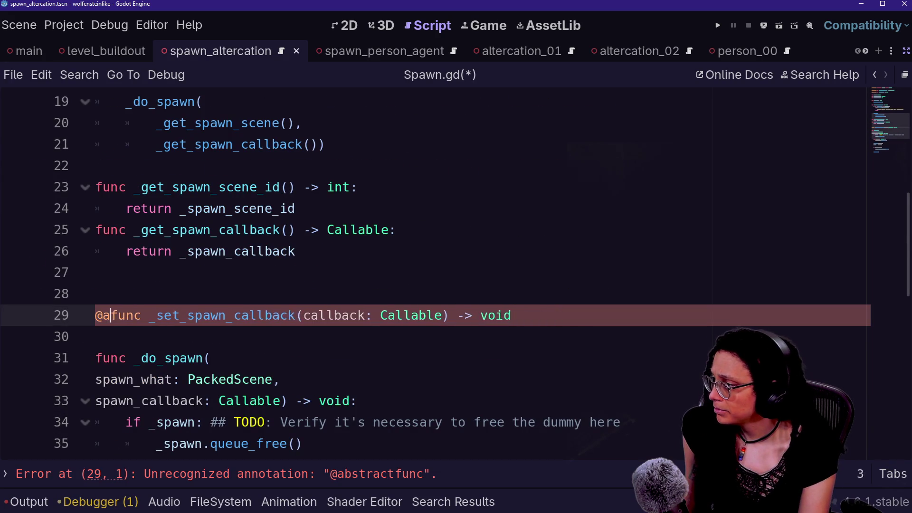
key("Return")
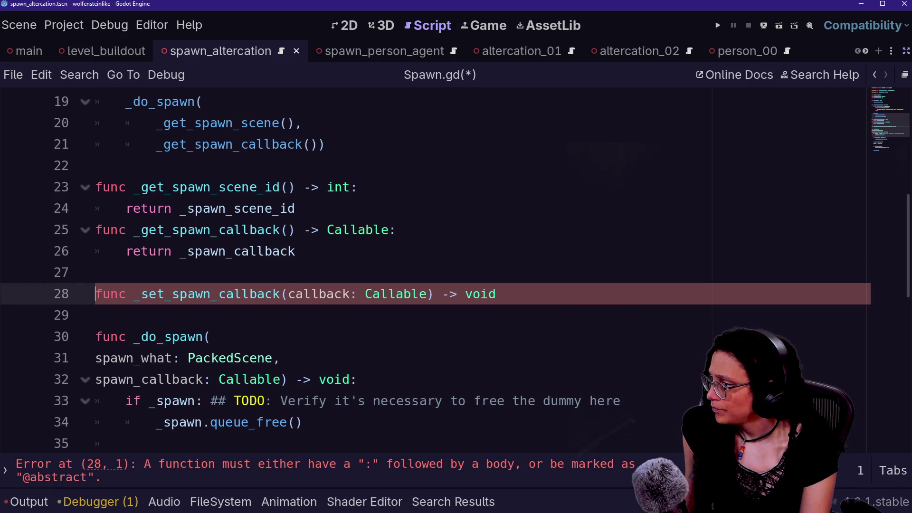
key("Return")
key("BackSpace")
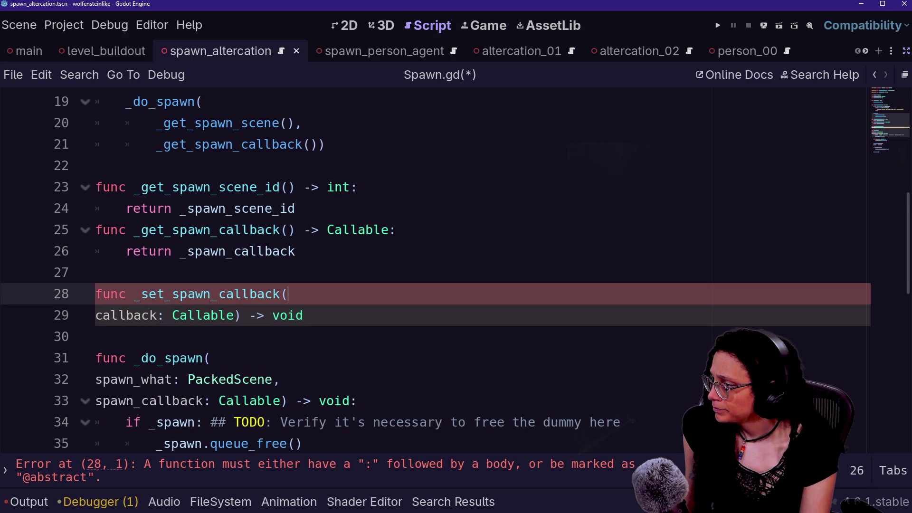
type("L")
key("BackSpace")
type(":")
key("Return")
type("_spa")
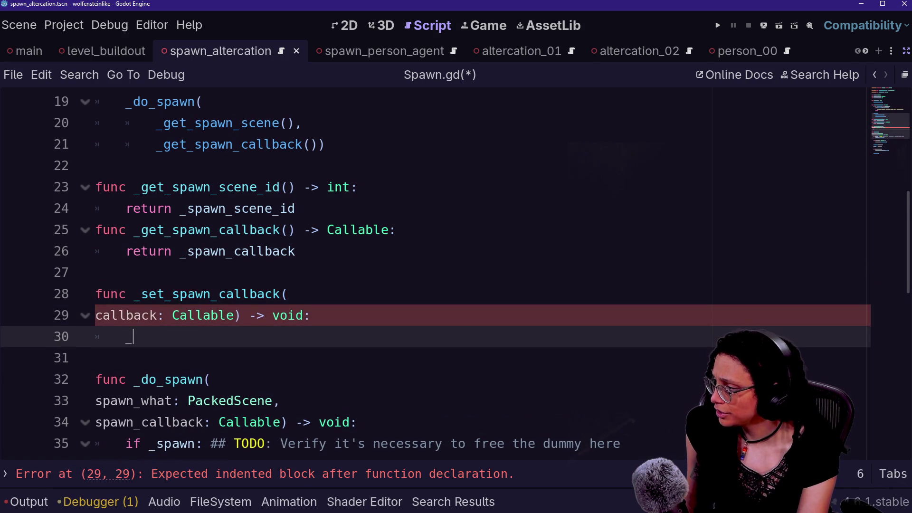
type("wn")
key("Down")
key("Return")
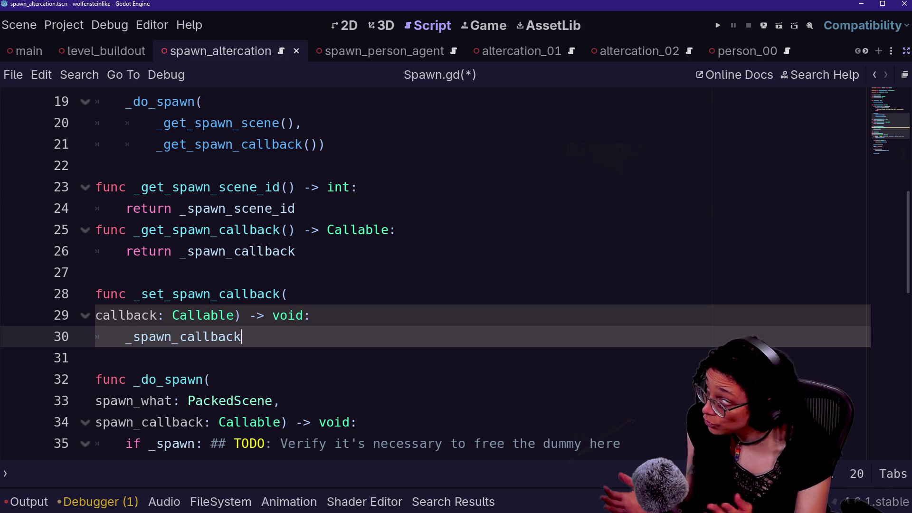
Clear the stray characters typed after _spawn_callback on line 30 and dismiss the suggestions
type("(")
key("BackSpace")
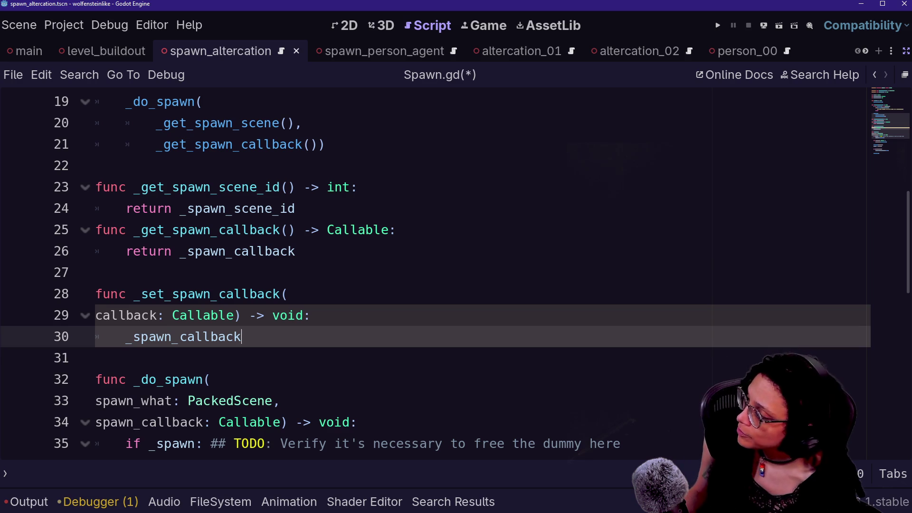
type("w")
key("BackSpace")
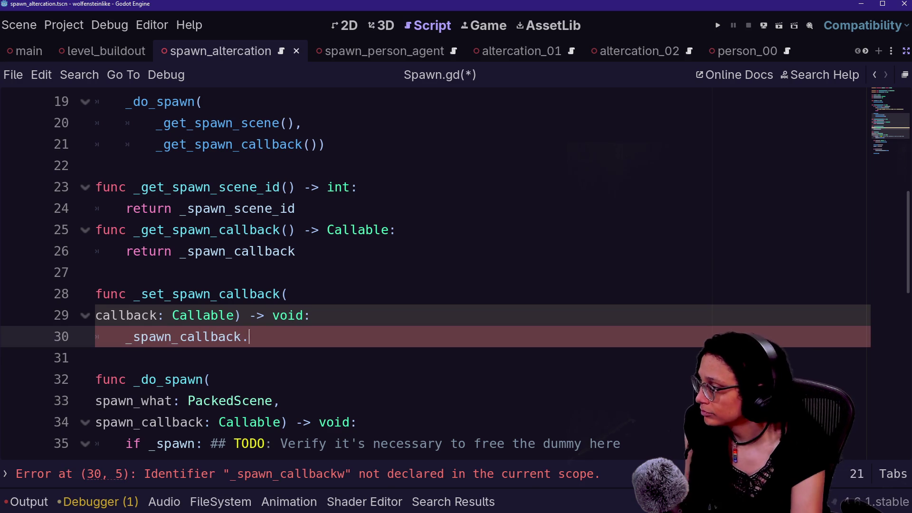
type(".")
key("BackSpace")
type("-")
key("BackSpace")
type("= )")
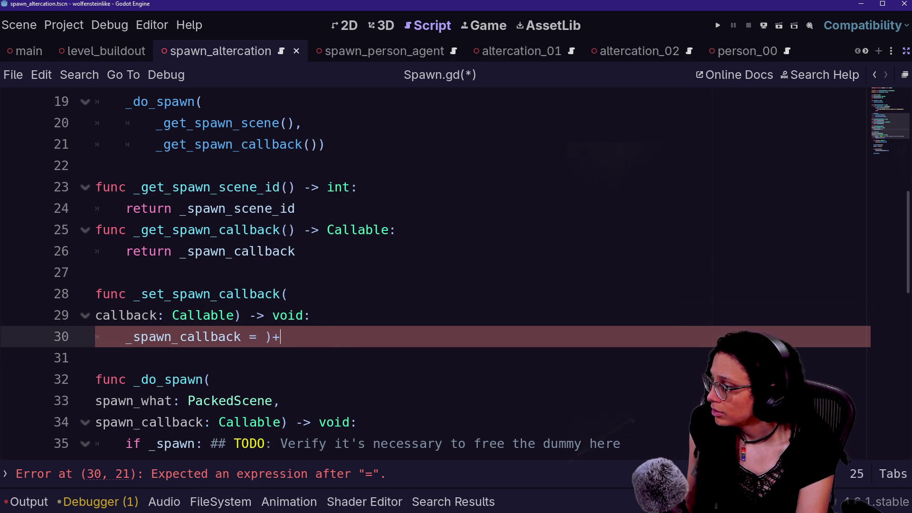
key("BackSpace")
key("BackSpace")
key("BackSpace")
type("+")
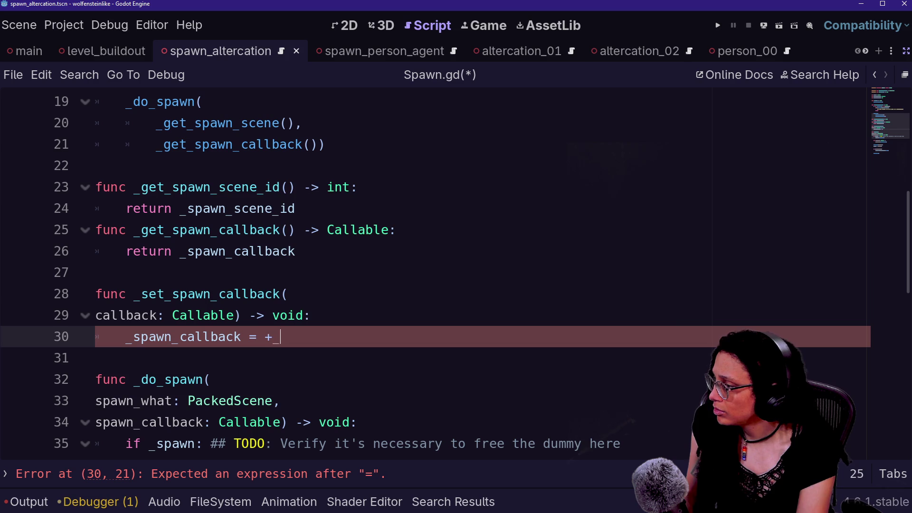
key("Escape")
Check the _spawn_scene_id declaration on line 8, then return to line 30
scroll(428, 266, "up", 6)
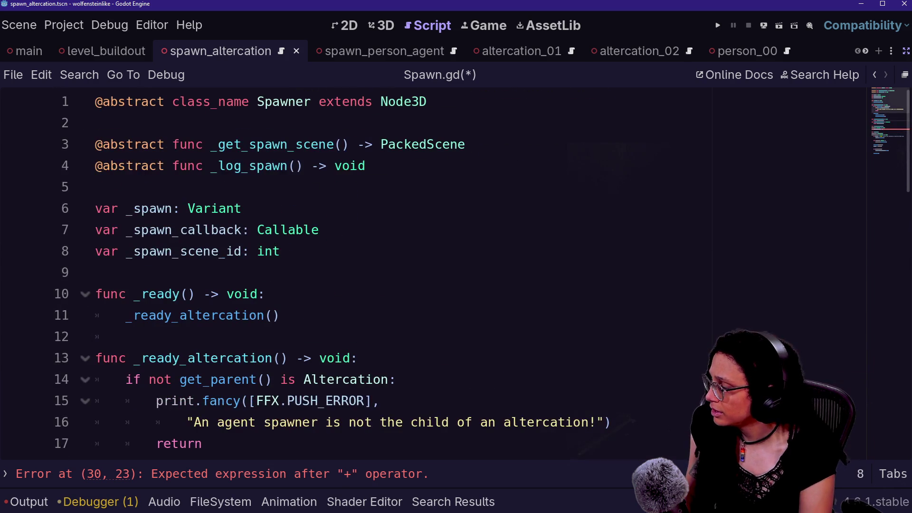
left_click_drag(125, 251, 265, 252)
left_click(265, 251)
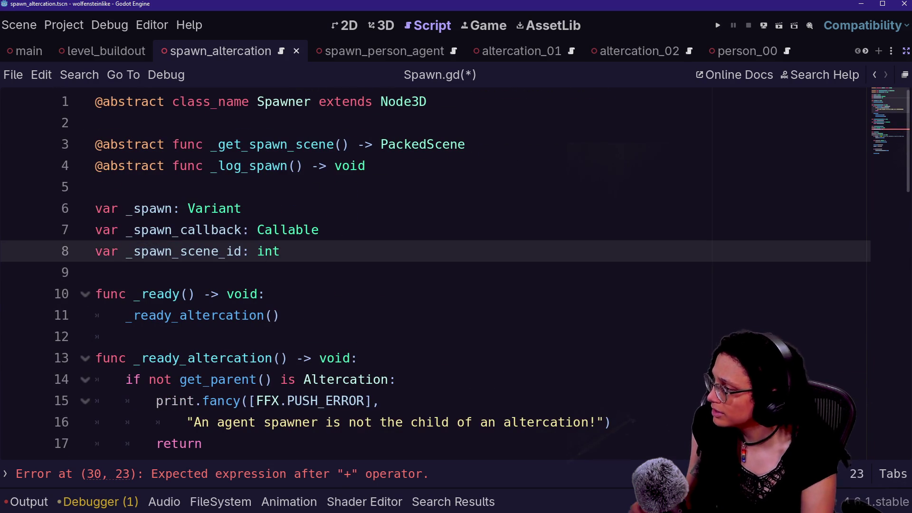
scroll(427, 266, "down", 7)
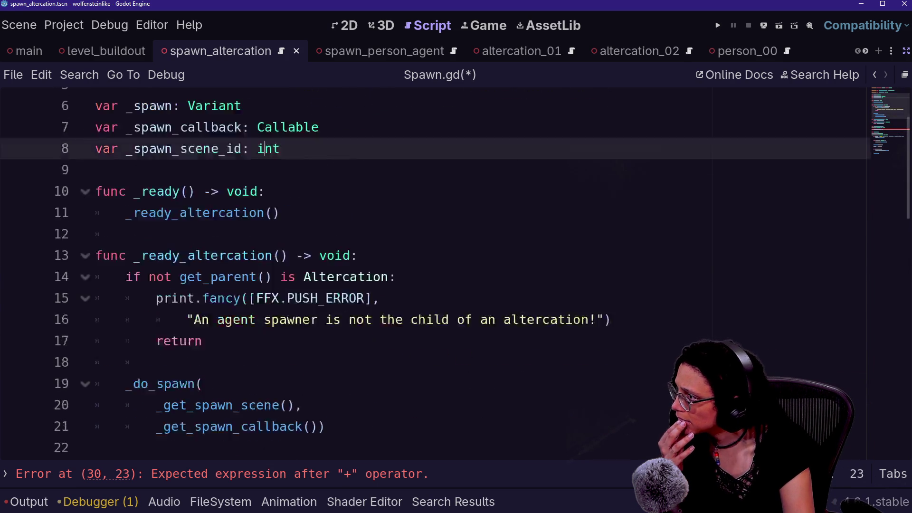
left_click(280, 273)
Finish line 30 as '_spawn_callback = callback' and save the script
key("BackSpace")
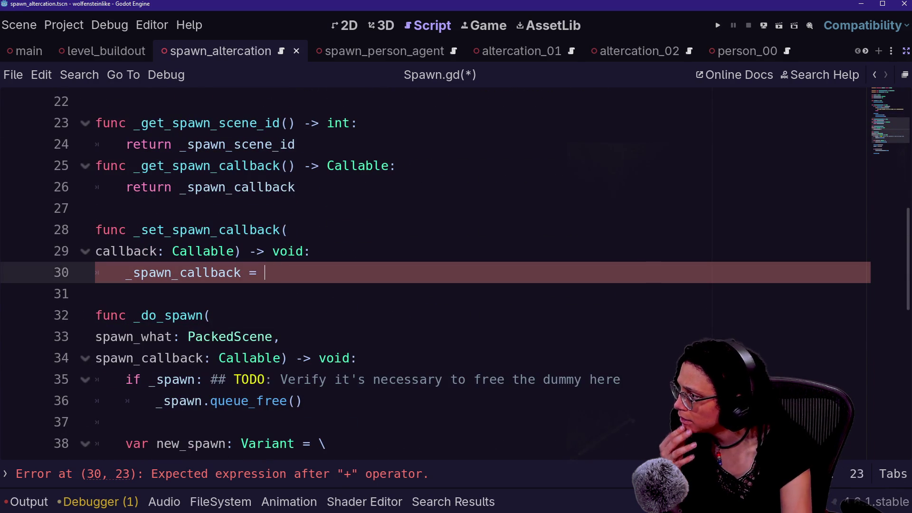
type("_")
key("BackSpace")
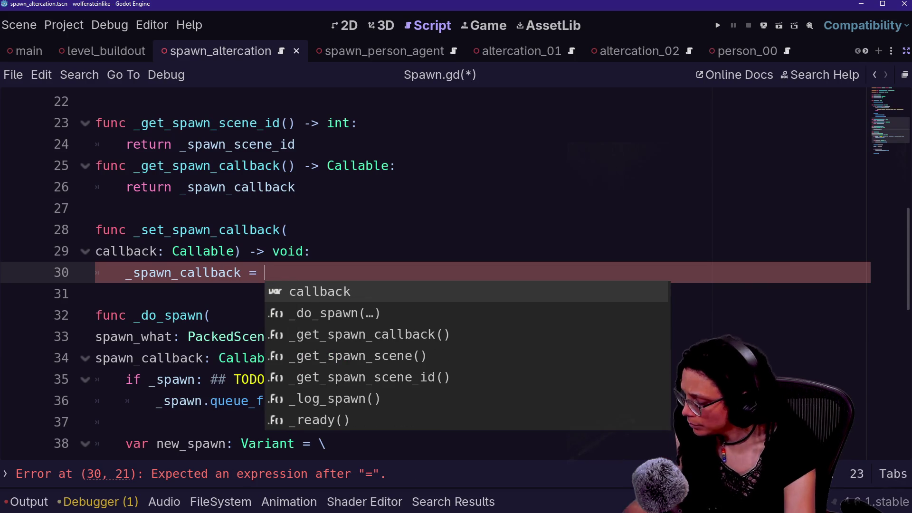
key("super+v")
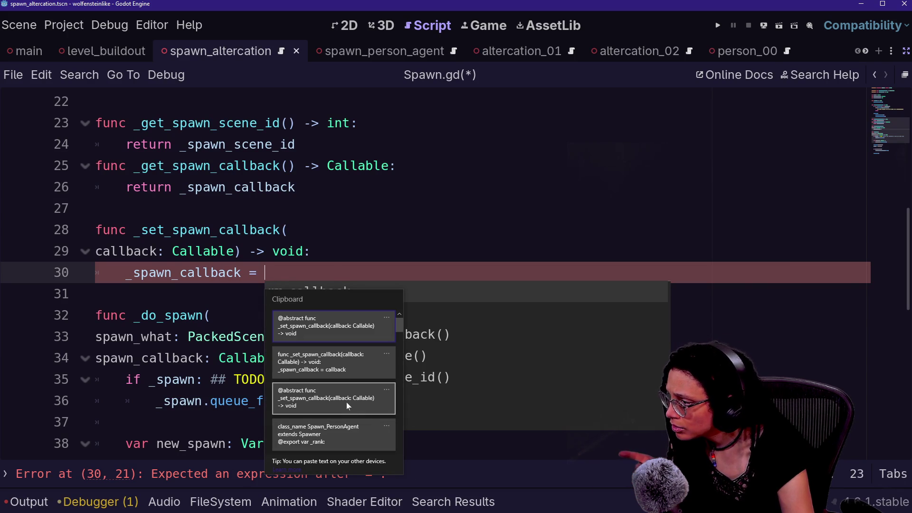
scroll(366, 436, "down", 2)
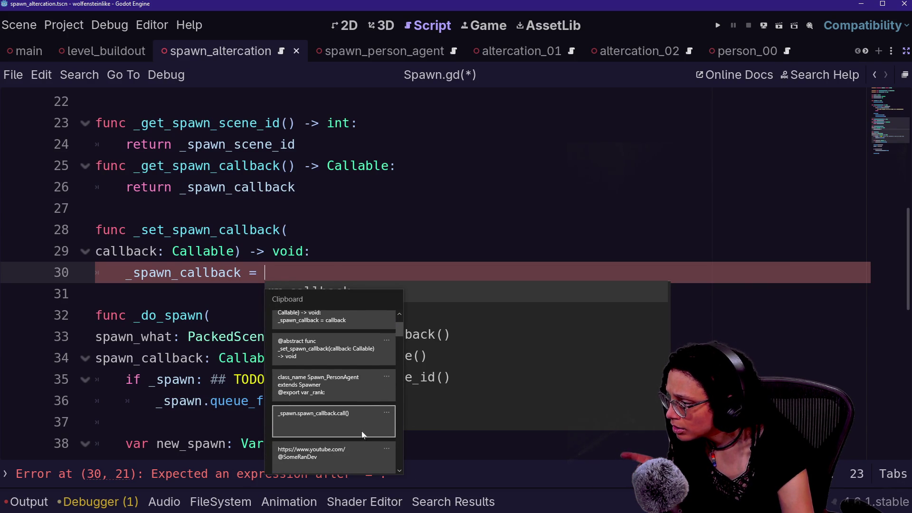
scroll(353, 424, "up", 2)
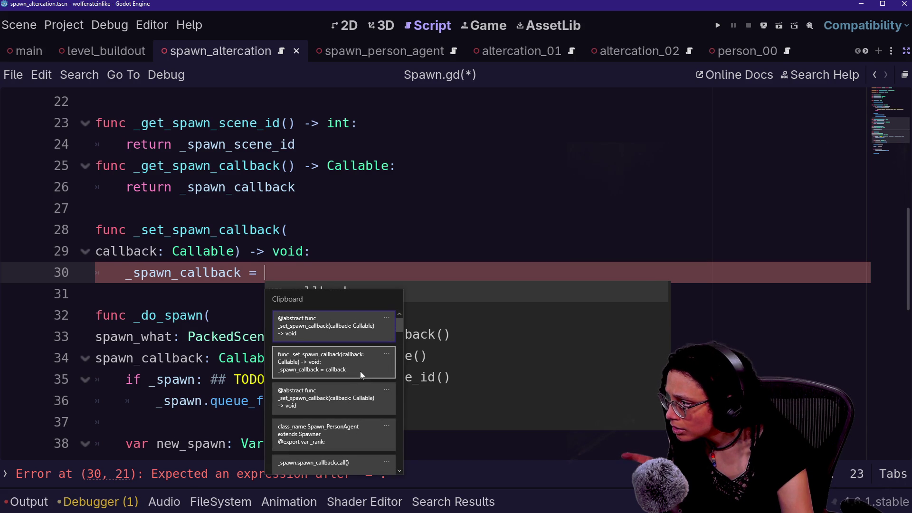
key("Escape")
type("callb")
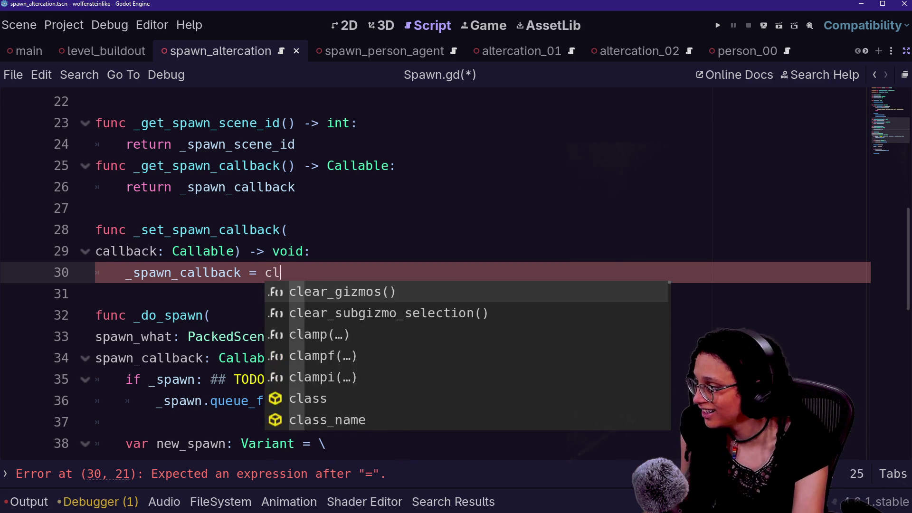
type("ack")
left_click(187, 186)
key("ctrl+s")
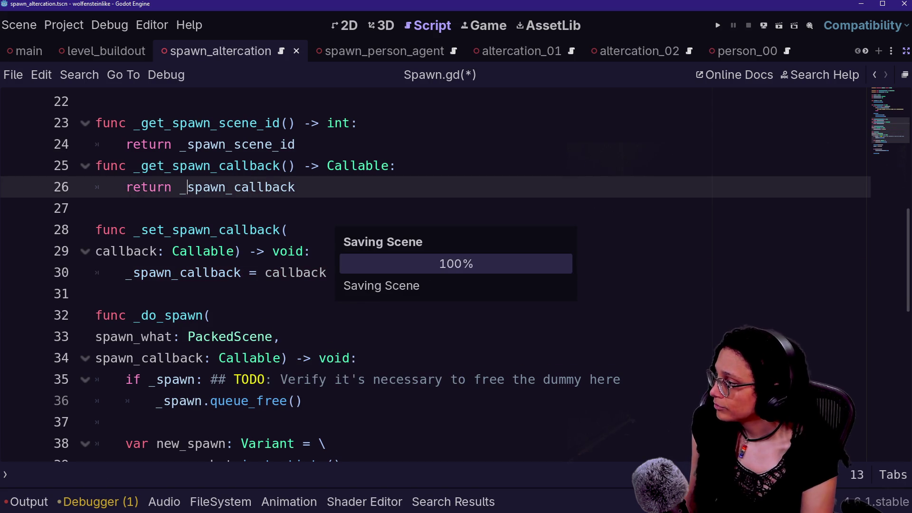
Dismiss the saving progress and quick-open spawn_person_agent.gd
left_click(281, 336)
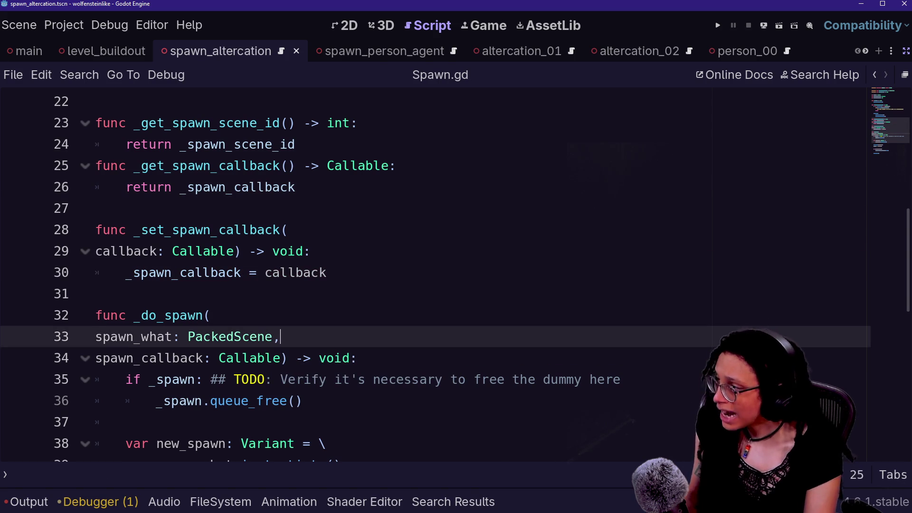
scroll(428, 273, "up", 7)
key("shift+alt+o")
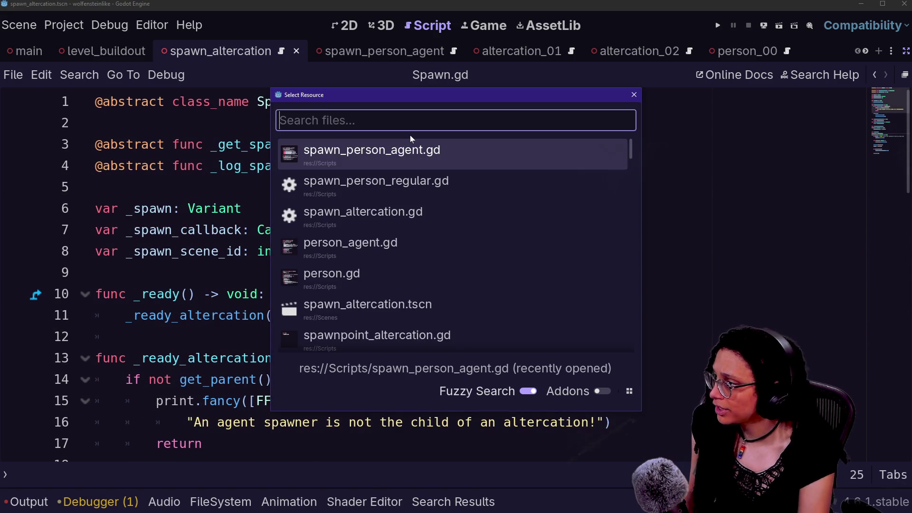
key("Return")
Review and select the _set_spawn_callback call on line 32 of spawn_person_agent.gd
scroll(410, 135, "down", 6)
mouse_move(276, 252)
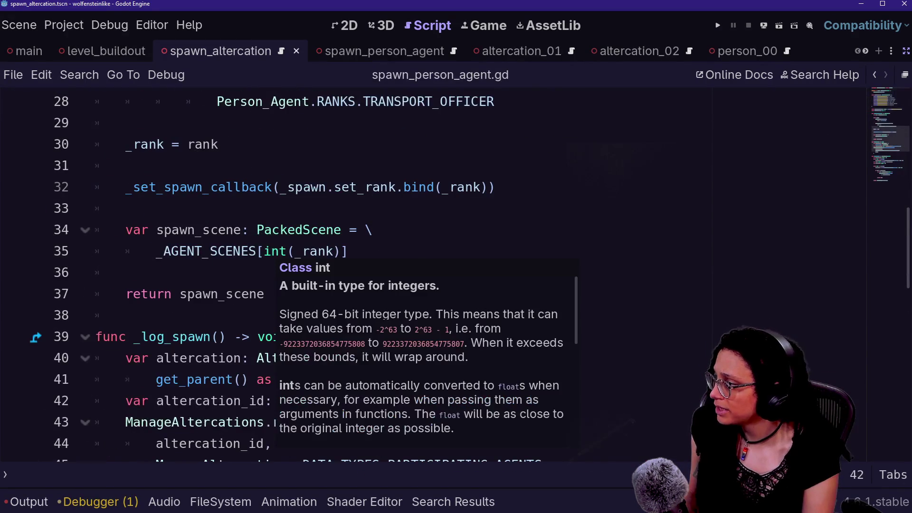
left_click(297, 187)
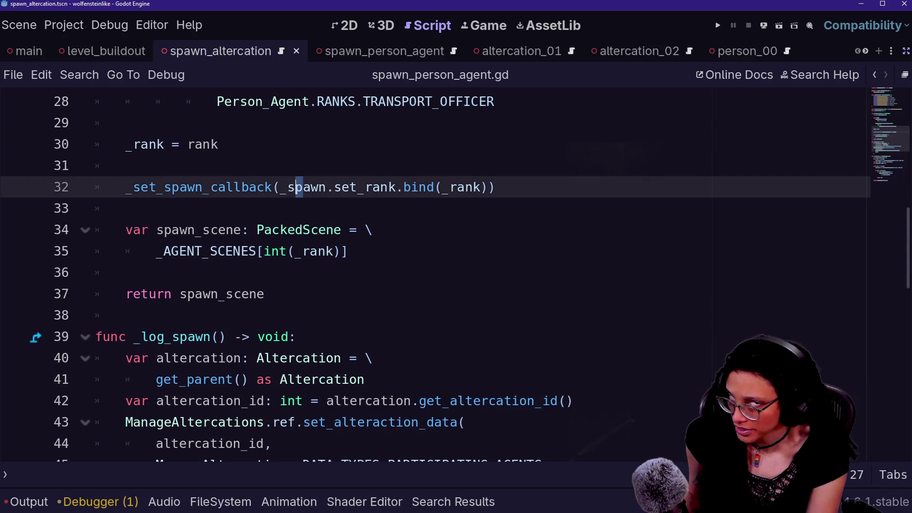
left_click(126, 208)
left_click(496, 187)
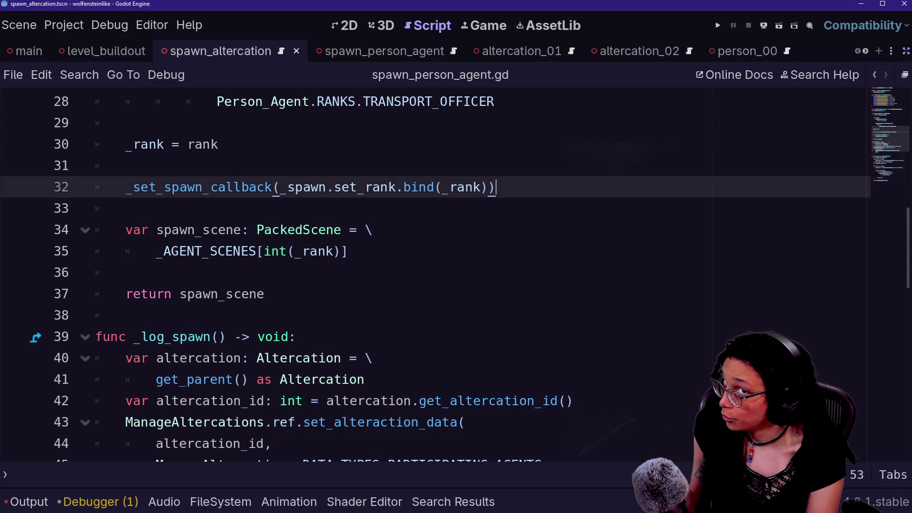
key("shift+Up")
scroll(457, 276, "up", 9)
scroll(304, 267, "down", 2)
scroll(304, 266, "up", 2)
scroll(304, 266, "down", 6)
scroll(304, 267, "down", 2)
scroll(305, 266, "up", 8)
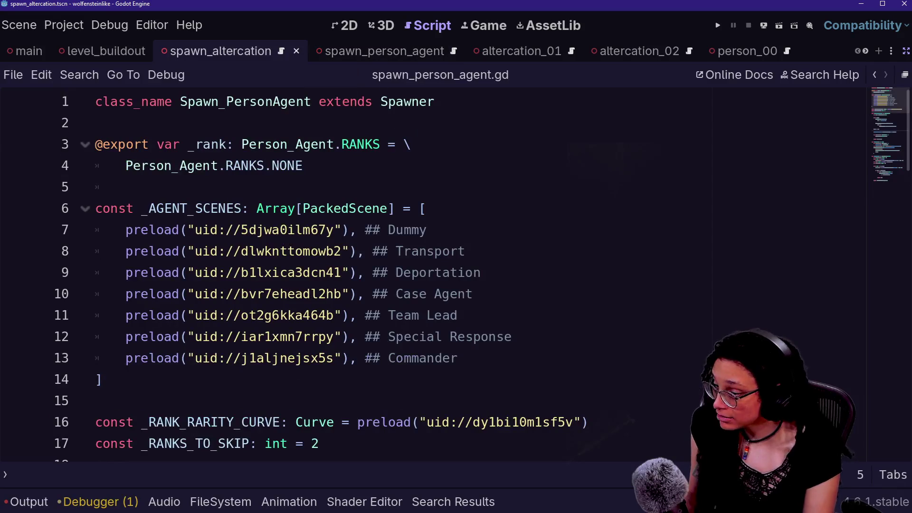
left_click(407, 102, "ctrl")
Cut the _get_spawn_callback function and paste it below _set_spawn_callback
scroll(407, 238, "down", 5)
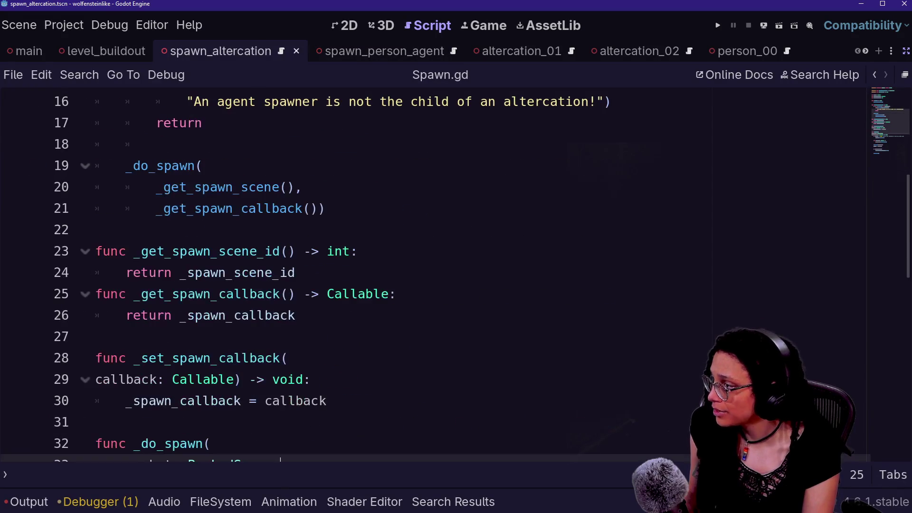
scroll(304, 266, "down", 1)
left_click(295, 251)
left_click_drag(296, 252, 357, 187)
left_click(397, 230)
key("Up")
key("shift+Down")
key("shift+Down")
key("ctrl+x")
left_click(326, 294)
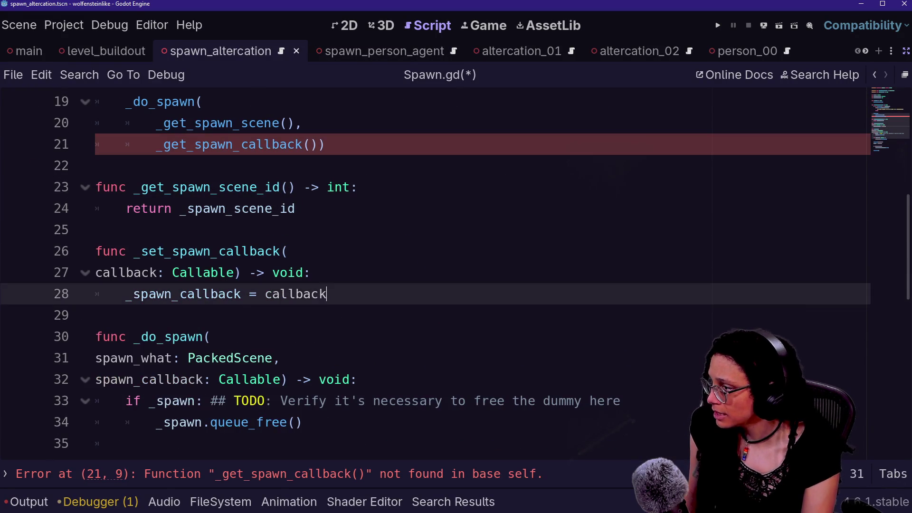
key("ctrl+v")
Copy the _set_spawn_callback block to the clipboard by cutting and undoing
key("Up")
key("Up")
key("Up")
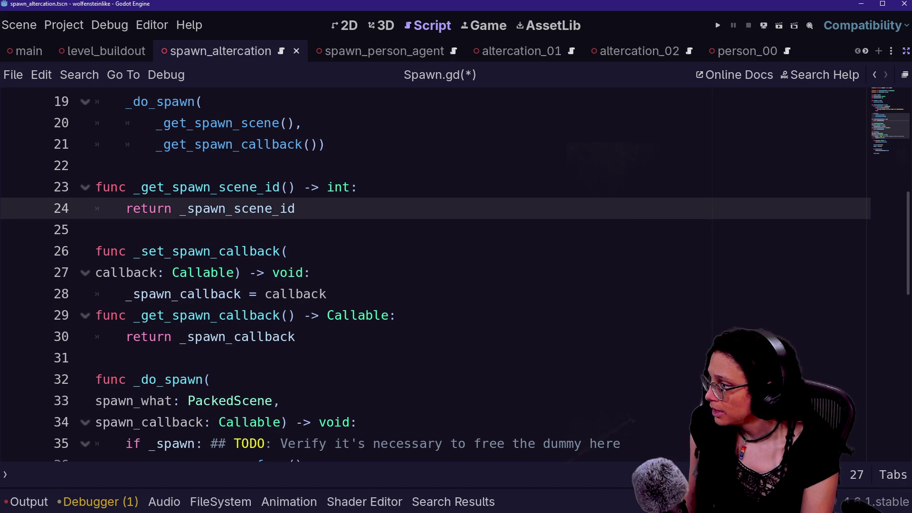
key("Down")
key("Down")
key("Down")
key("shift+Up")
key("shift+Up")
key("shift+Up")
key("ctrl+x")
key("ctrl+z")
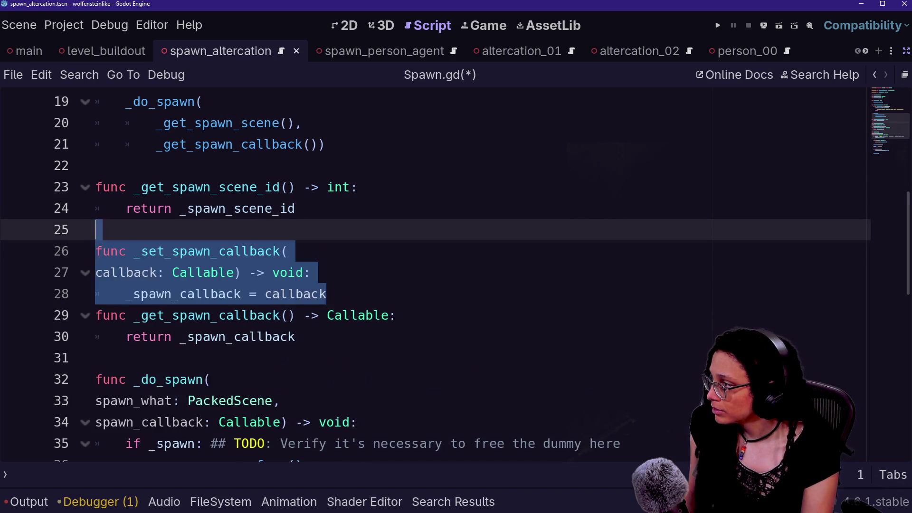
Paste a copy of the setter above _get_spawn_scene_id and rename it _set_spawn_scene_id
key("Up")
key("Up")
key("Up")
key("ctrl+v")
left_click(172, 187)
left_click_drag(225, 187, 280, 186)
key("BackSpace")
key("BackSpace")
type("scene_")
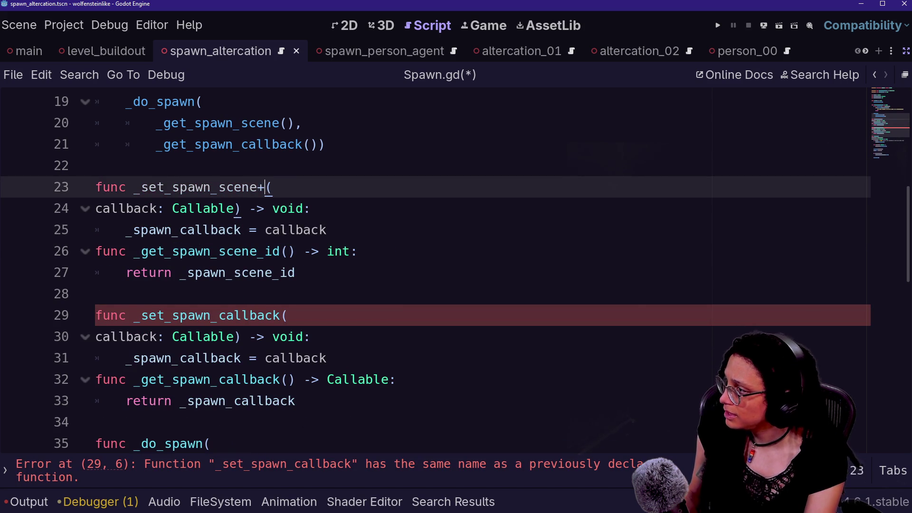
key("BackSpace")
type("_u")
key("BackSpace")
type("id")
Change the copied setter's parameter to 'id: int'
double_click(126, 209)
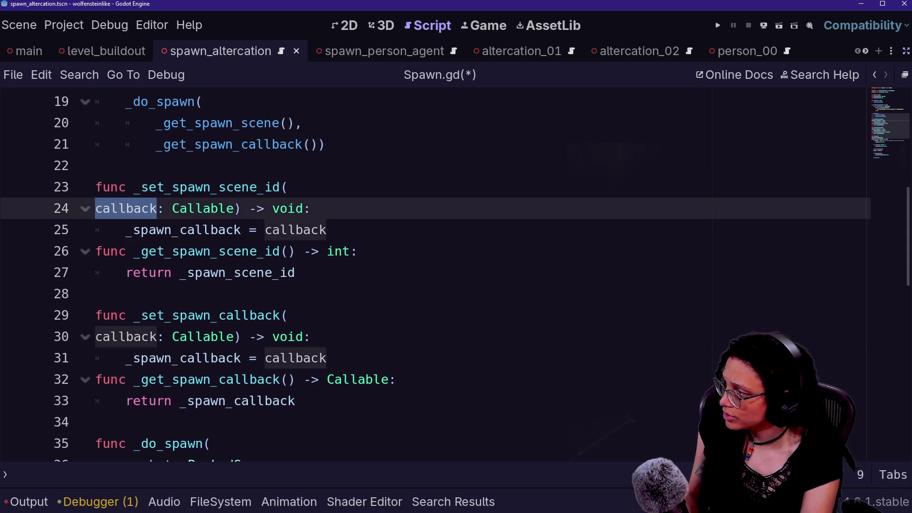
type("id")
double_click(157, 208)
type("int")
left_click(285, 123)
left_click(98, 165)
Replace the setter body with '_spawn_scene_id = id' and save Spawn.gd
left_click(358, 251)
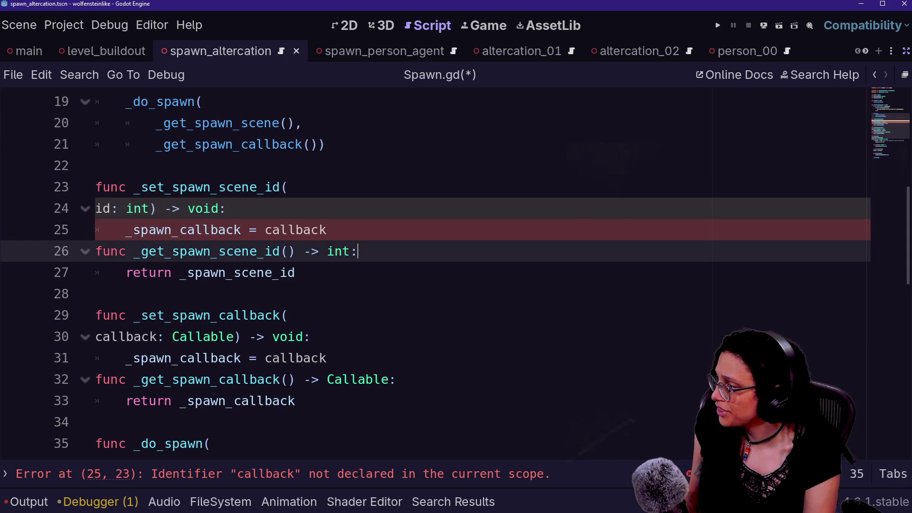
key("Up")
key("shift+Right")
key("shift+Up")
key("shift+Right")
key("shift+Right")
key("shift+Right")
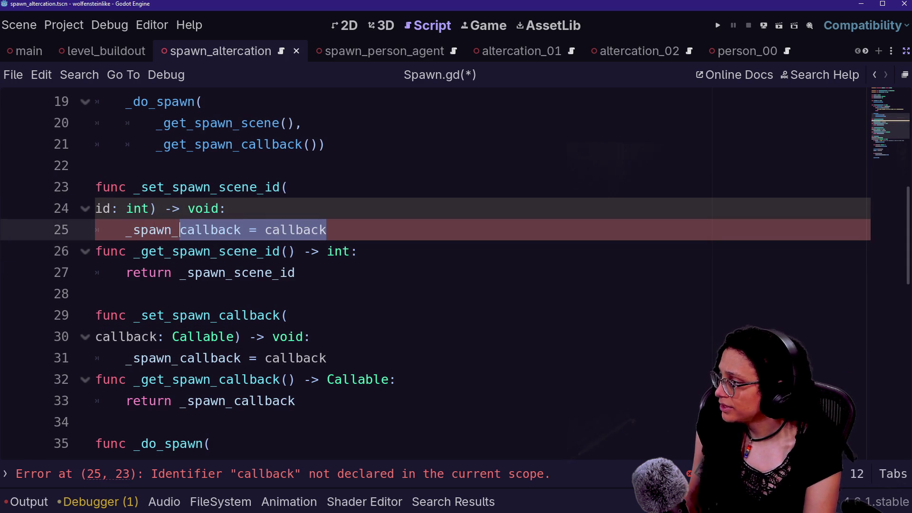
type("spawn_s")
key("Return")
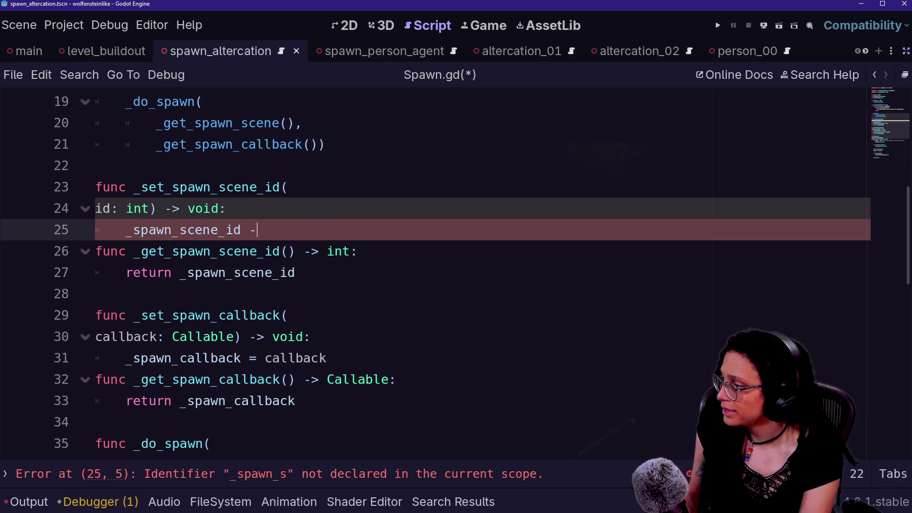
key("BackSpace")
key("BackSpace")
type("= ")
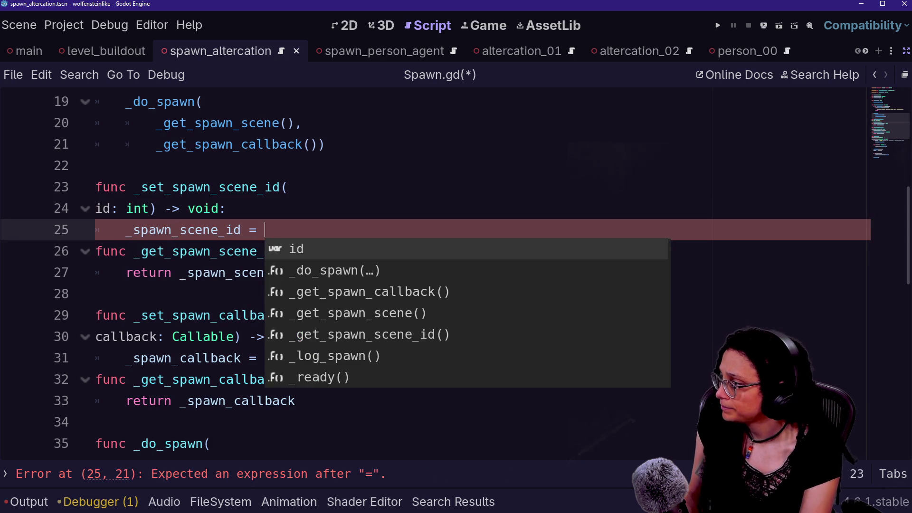
type("id")
key("Escape")
key("Down")
key("End")
key("ctrl+s")
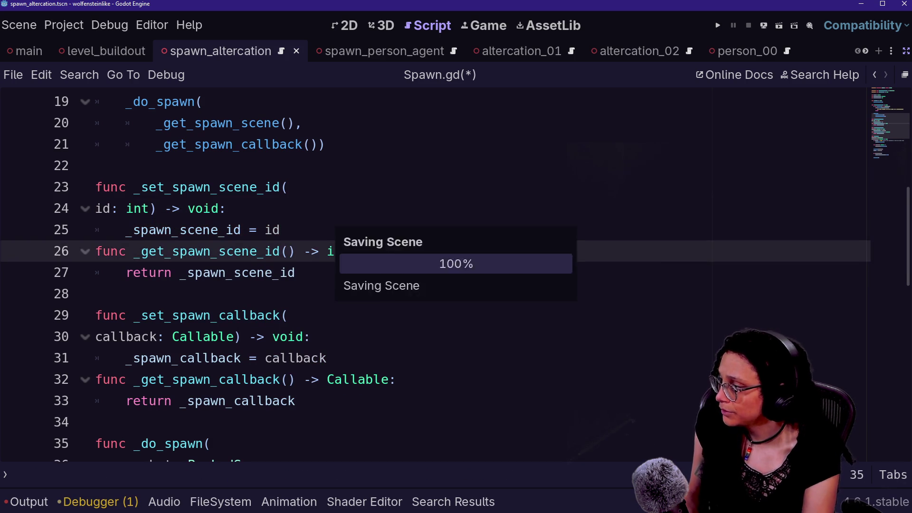
key("shift+alt+o")
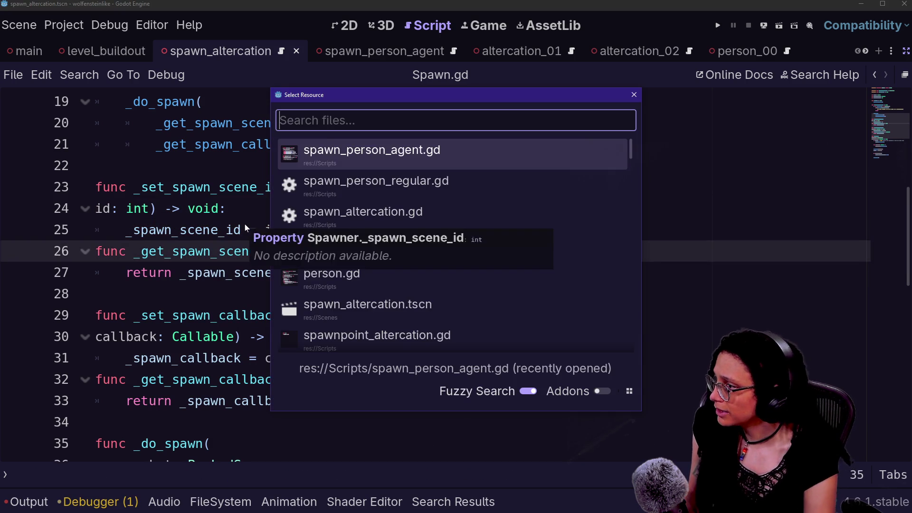
Open spawn_person_agent.gd and jump to where _rank is declared
key("Return")
scroll(246, 228, "down", 2)
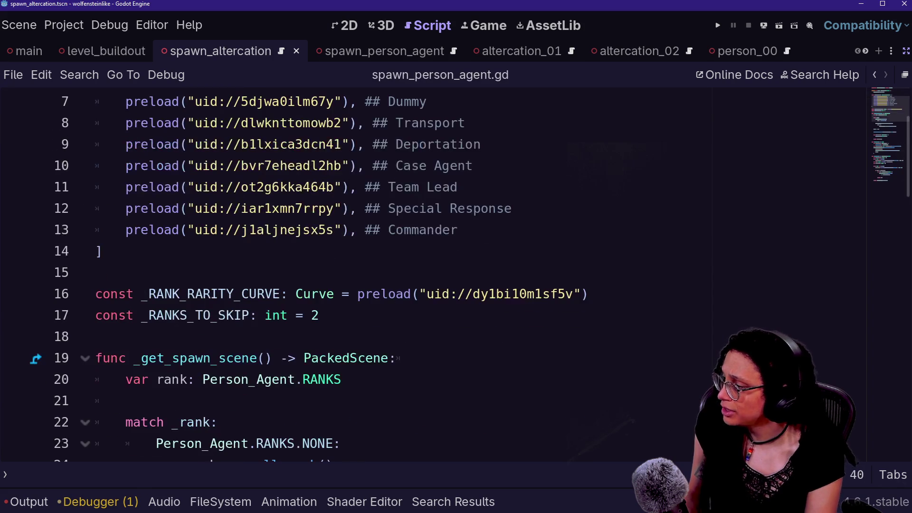
scroll(356, 274, "down", 4)
scroll(356, 274, "up", 1)
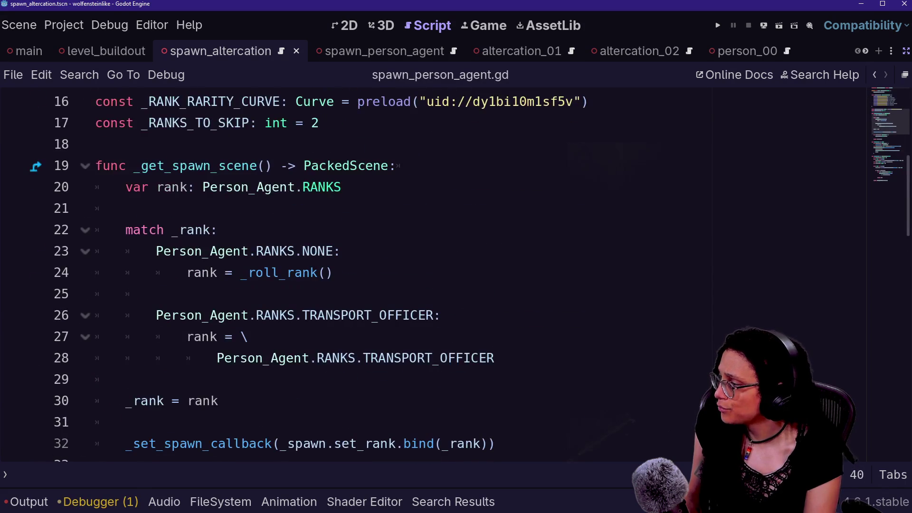
scroll(356, 274, "down", 1)
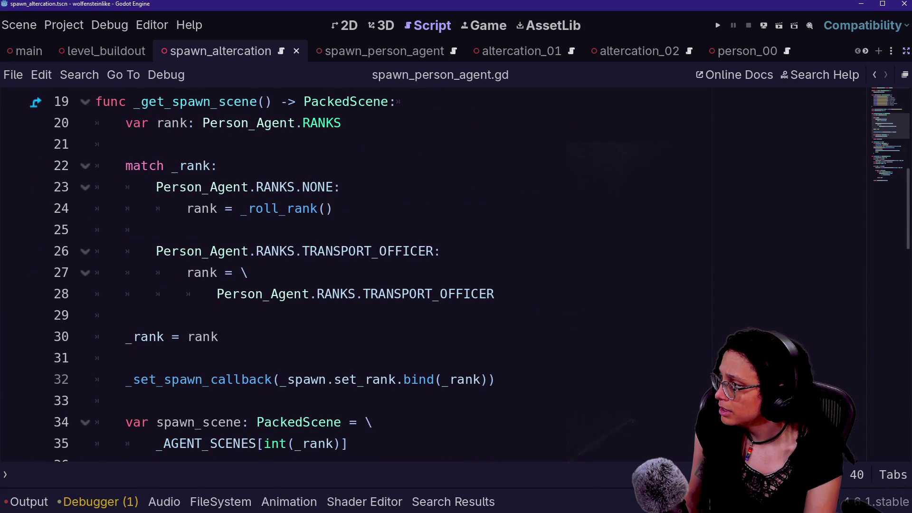
key("Down")
key("Down")
key("Left")
key("Left")
key("Left")
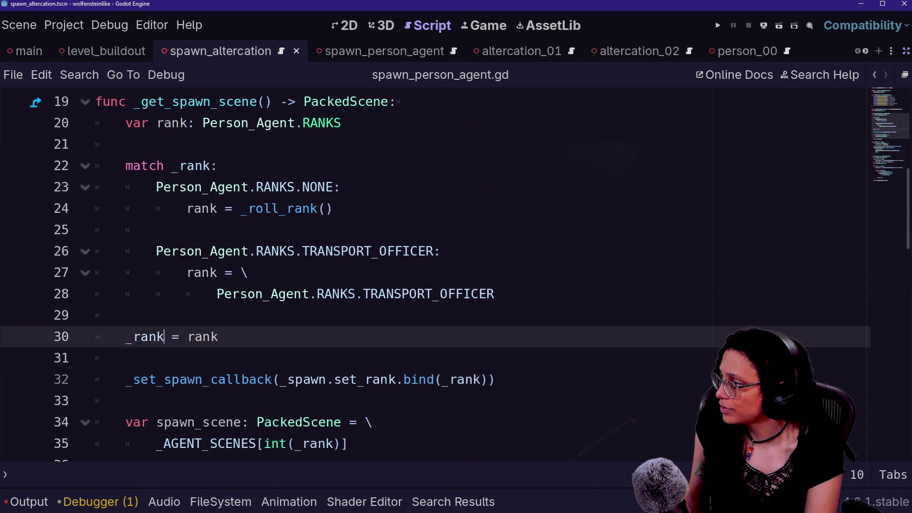
left_click(149, 337, "ctrl")
left_click(302, 165)
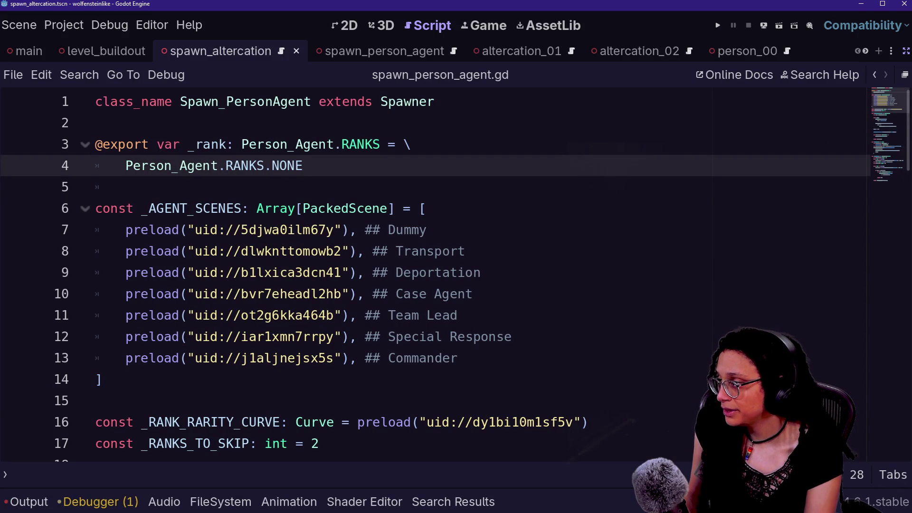
Inspect the _rank export declaration and its Person_Agent rank type on line 3
left_click(126, 187)
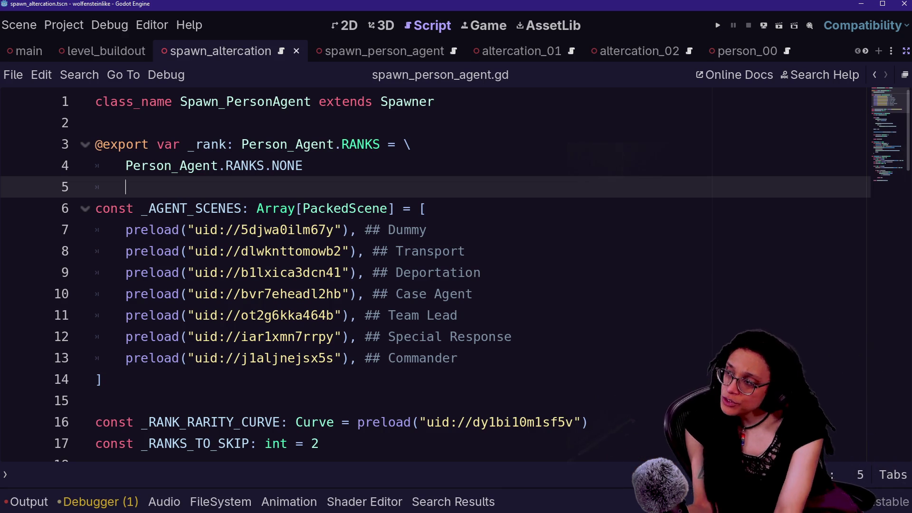
left_click_drag(96, 123, 427, 208)
left_click(199, 145)
left_click(96, 123)
left_click(302, 166)
left_click(251, 101)
left_click(326, 144)
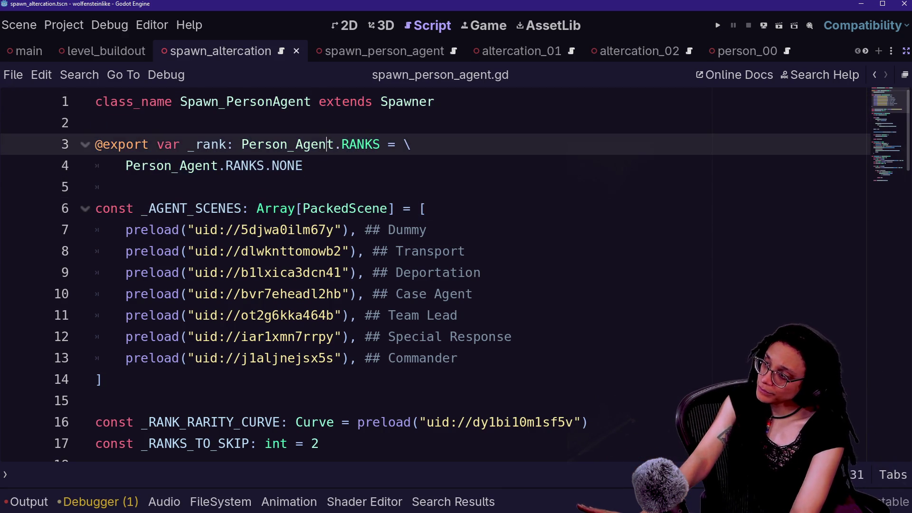
Select lines 2 through 4 declaring _rank, then clear the selection
scroll(326, 145, "down", 2)
scroll(304, 166, "down", 6)
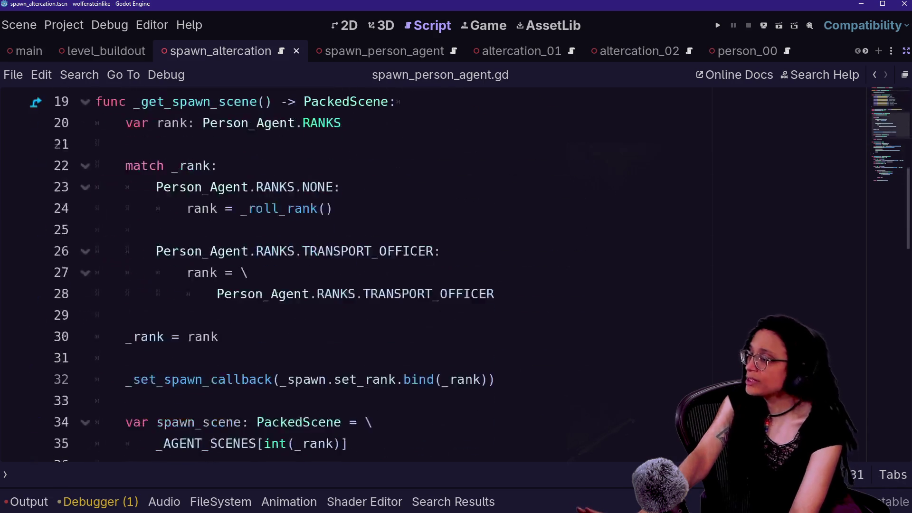
scroll(305, 166, "up", 8)
mouse_move(126, 187)
left_mouse_down()
mouse_move(304, 166)
mouse_move(95, 123)
left_mouse_up()
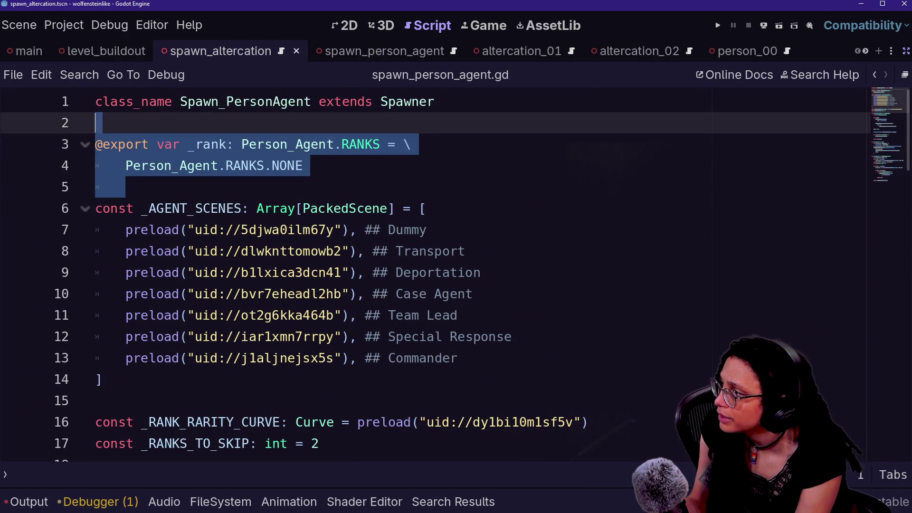
left_click(303, 166)
left_click_drag(303, 166, 296, 145)
left_click(244, 102)
left_click(96, 123)
left_click_drag(96, 123, 303, 166)
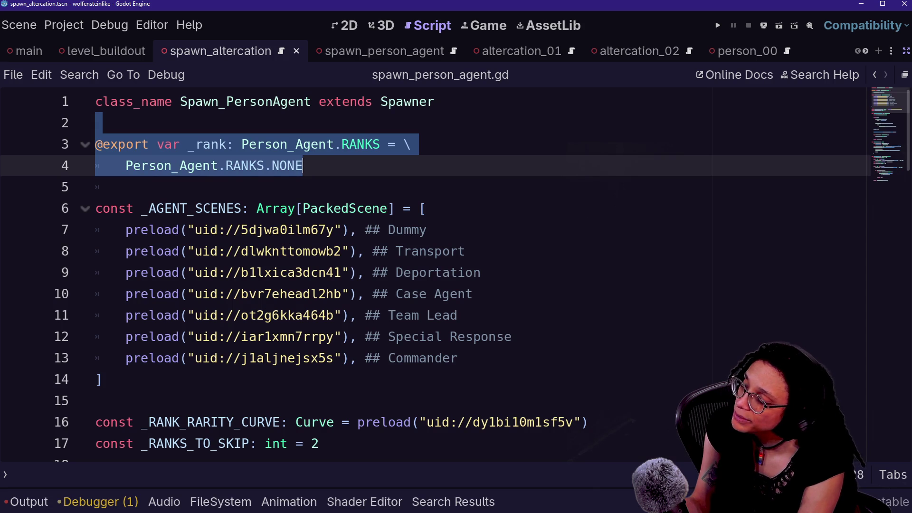
left_click(303, 166)
Scroll down through spawn_person_agent.gd from line 2 to review the rest of the script
left_click(96, 123)
scroll(427, 274, "down", 5)
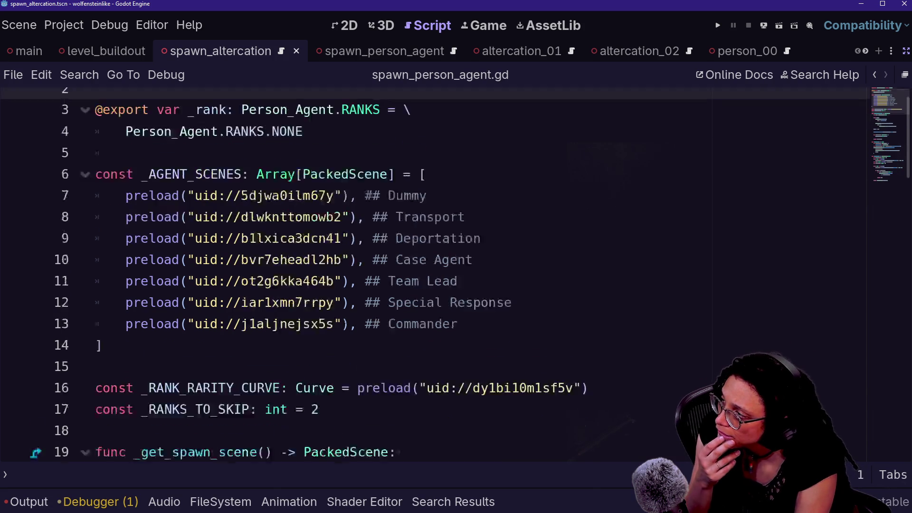
scroll(428, 273, "down", 6)
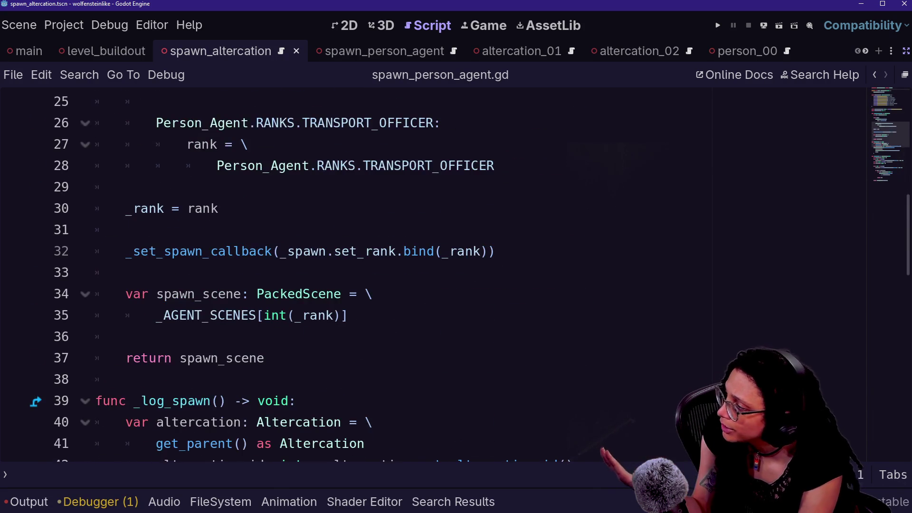
scroll(427, 273, "down", 8)
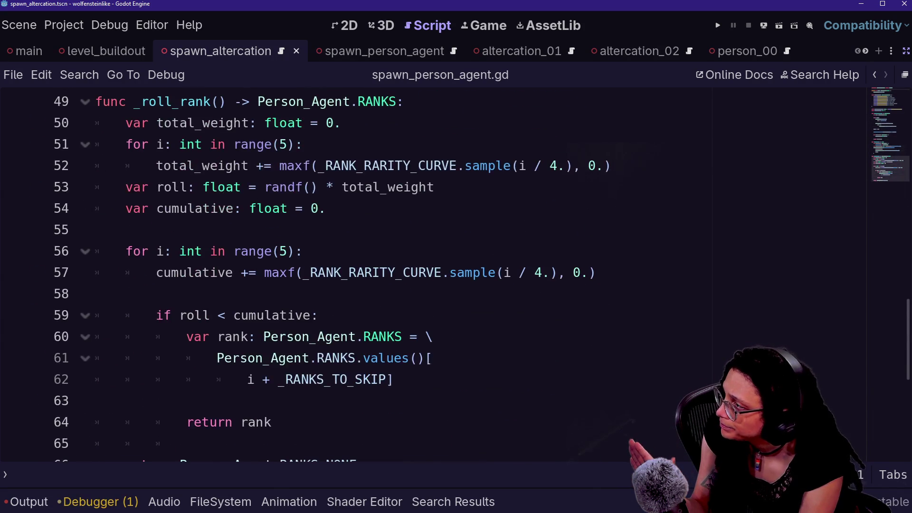
scroll(428, 273, "up", 9)
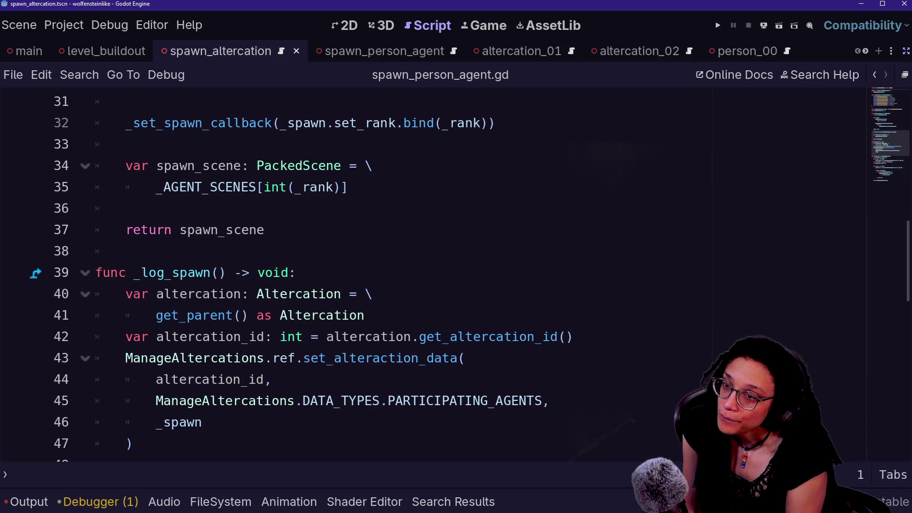
At the top of spawn_person_agent.gd, place the caret inside the name _rank on line 3
scroll(285, 237, "up", 10)
mouse_move(302, 166)
left_mouse_down()
mouse_move(126, 145)
mouse_move(303, 166)
left_mouse_up()
left_click(126, 144)
left_click(303, 166)
left_click(126, 145)
left_click(126, 187)
left_click(302, 166)
left_click_drag(302, 165, 95, 145)
left_click(225, 144)
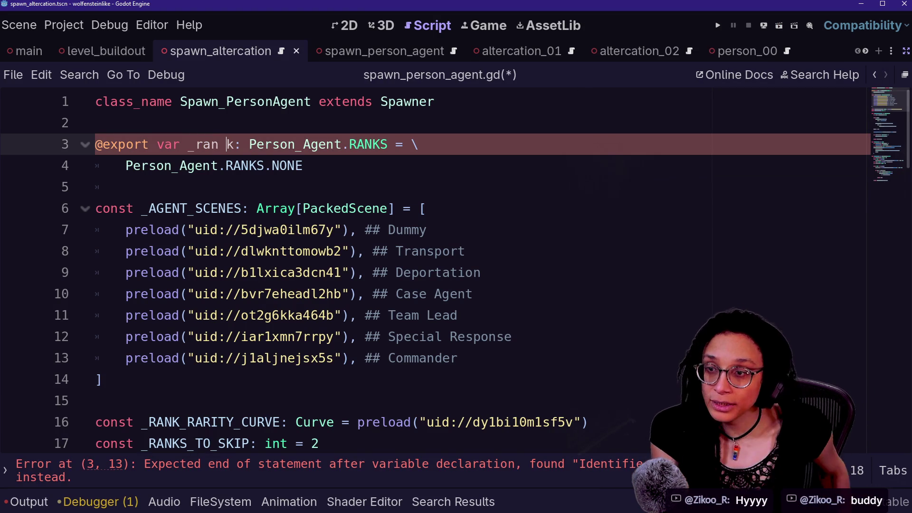
Undo the stray space in '_ran k' on line 3 so the _rank export reads correctly
key("ctrl+z")
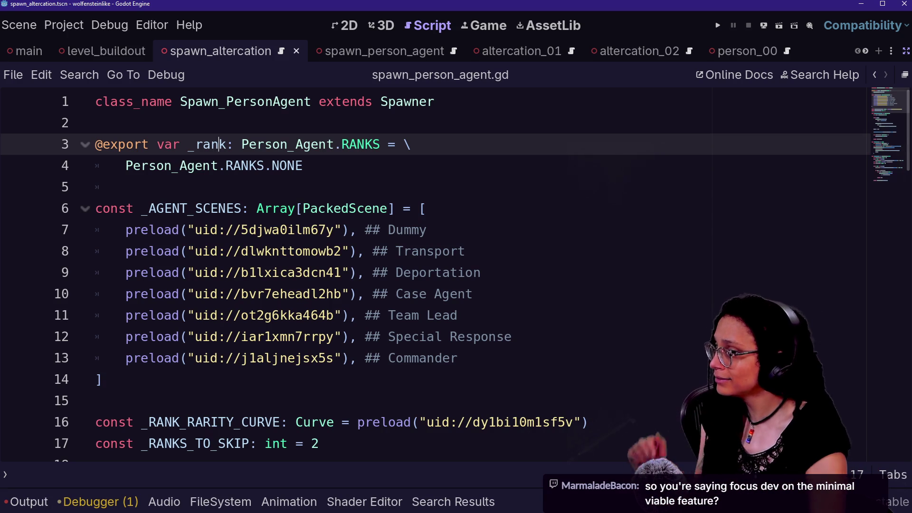
left_click(303, 166)
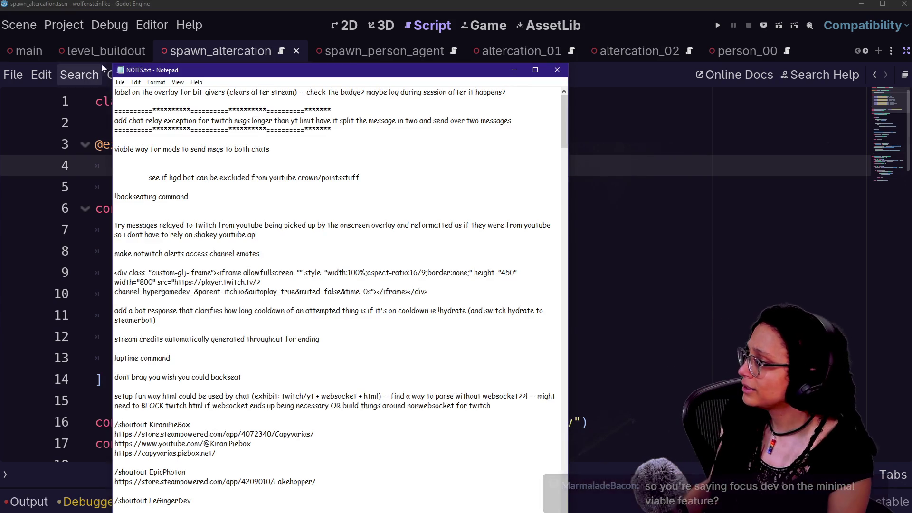
mouse_move(190, 57)
left_mouse_down()
mouse_move(317, 33)
mouse_move(911, 7)
left_mouse_up()
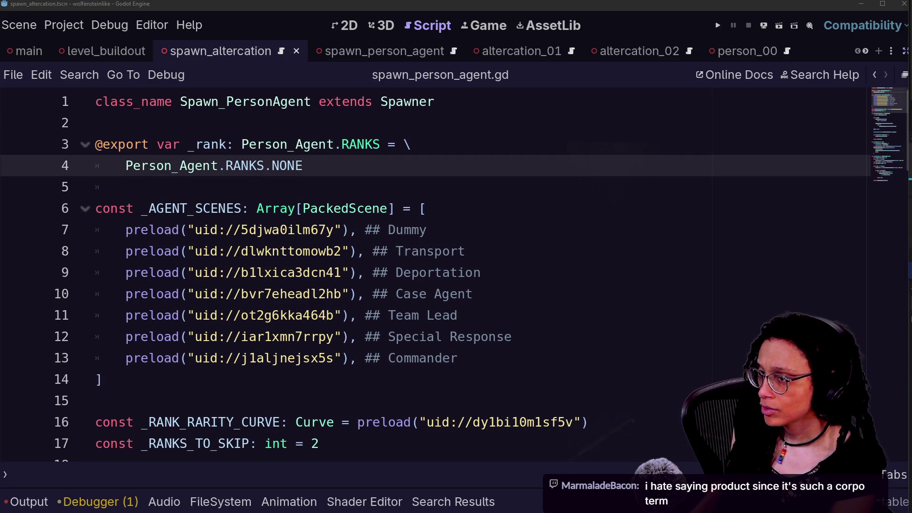
key("alt+Tab")
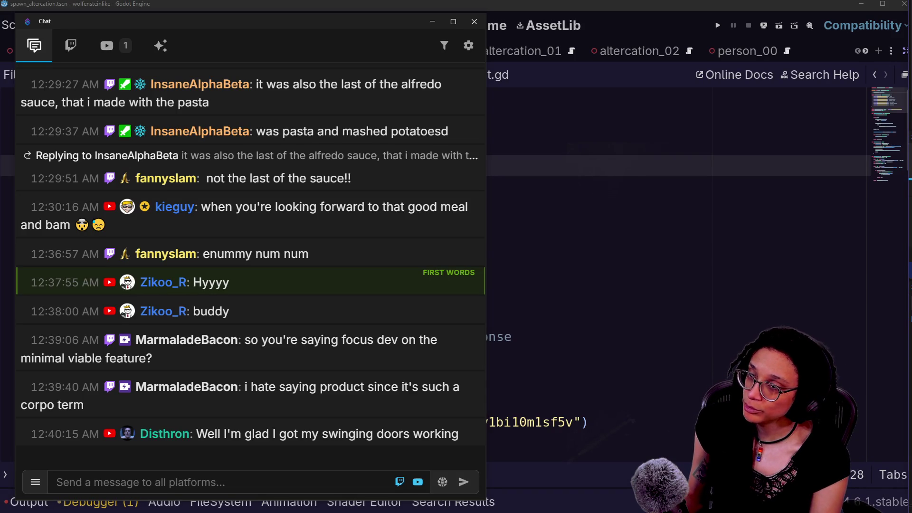
key("alt+Tab")
Step through the _AGENT_SCENES preload lines: Case Agent, Team Lead, Commander, Special Response
triple_click(285, 293)
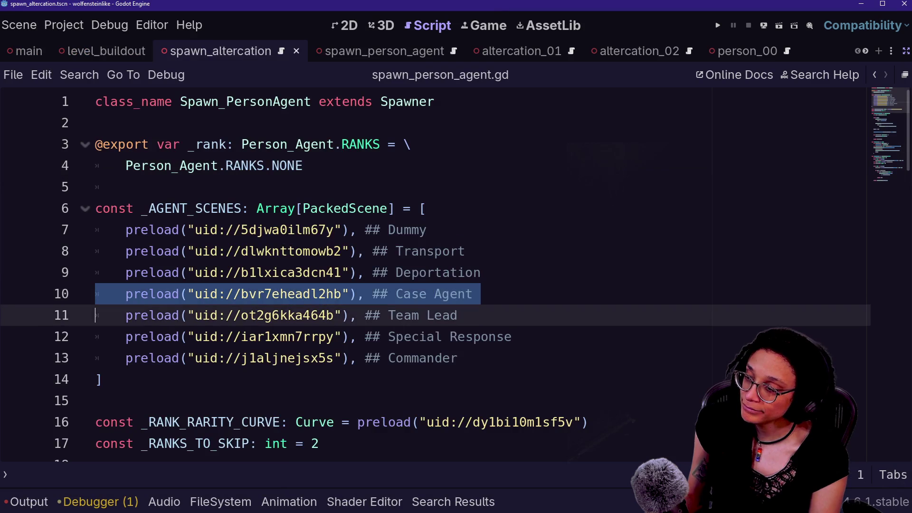
left_click(474, 337)
left_click(459, 358)
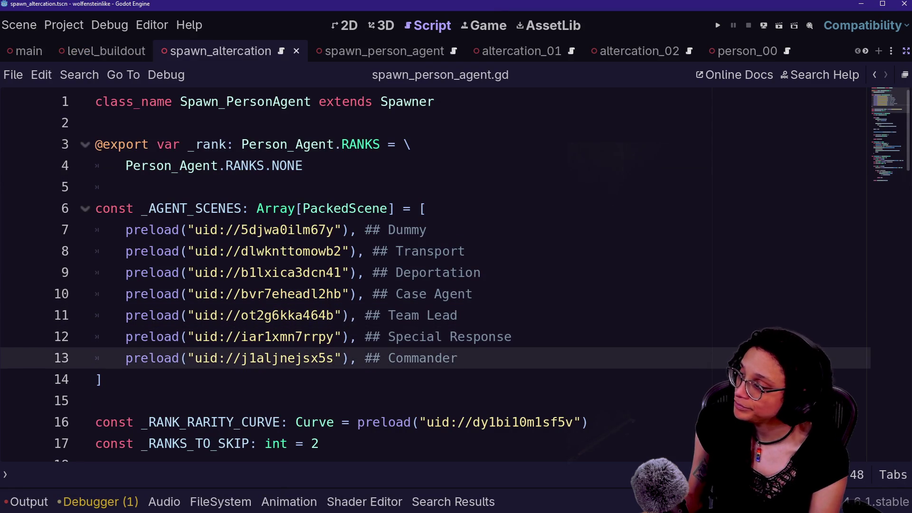
left_click(102, 401)
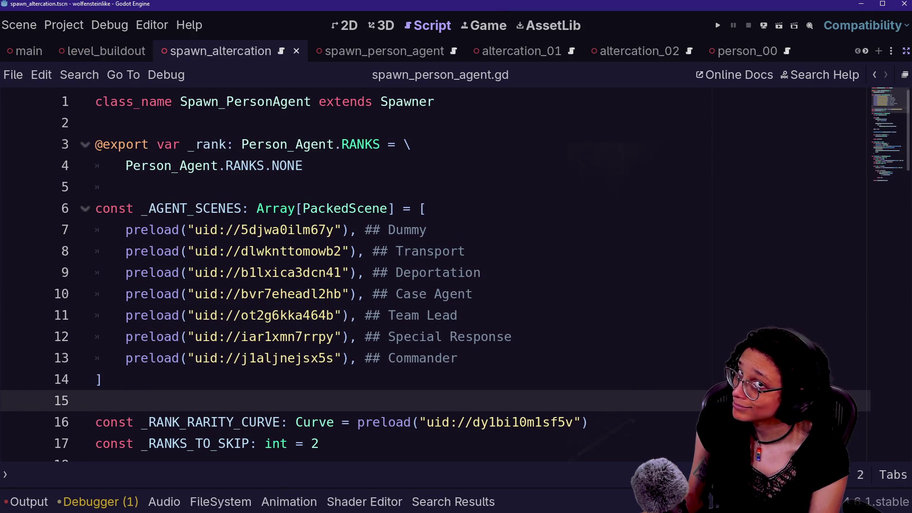
left_click(458, 315)
left_click(458, 358)
left_click(103, 379)
left_click(512, 337)
key("Caps_Lock")
left_click(411, 293)
key("Down")
key("Down")
key("Down")
key("Up")
key("Up")
key("Up")
key("Down")
key("Down")
key("Down")
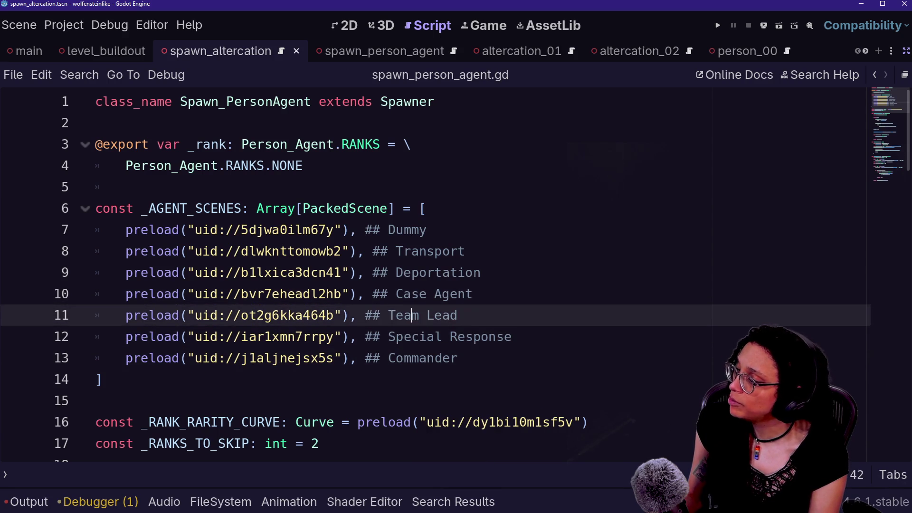
key("Up")
key("Up")
key("Up")
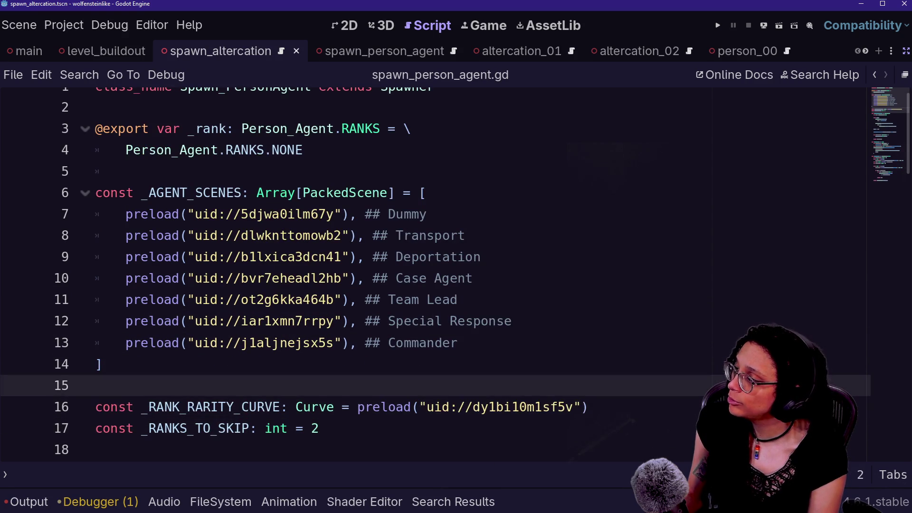
scroll(435, 271, "up", 1)
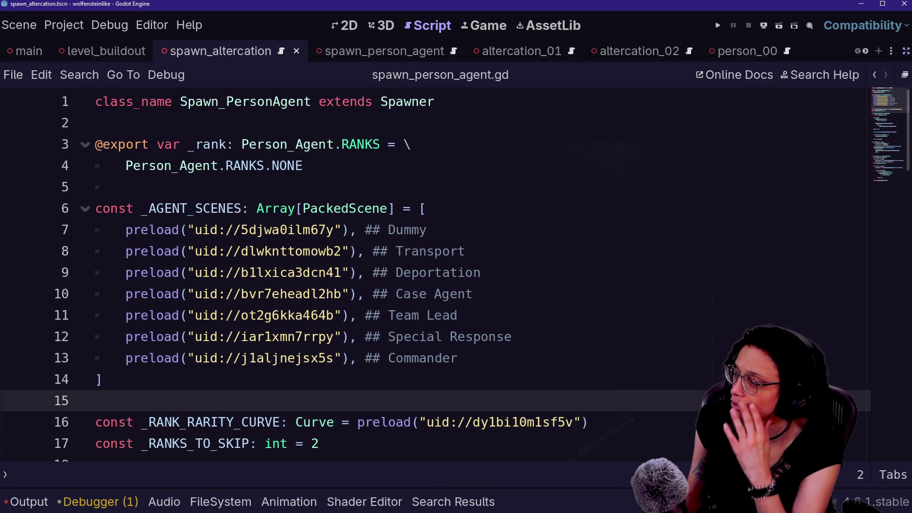
scroll(294, 223, "down", 3)
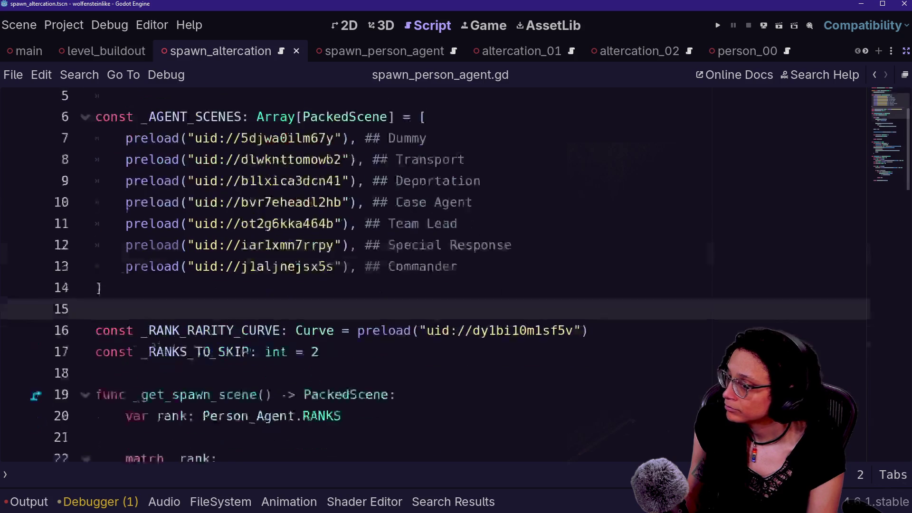
mouse_move(315, 230)
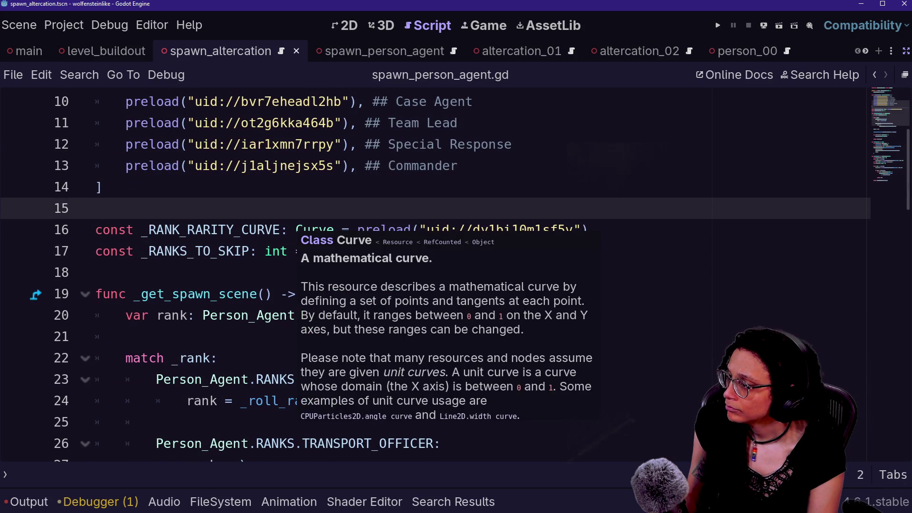
scroll(314, 230, "up", 3)
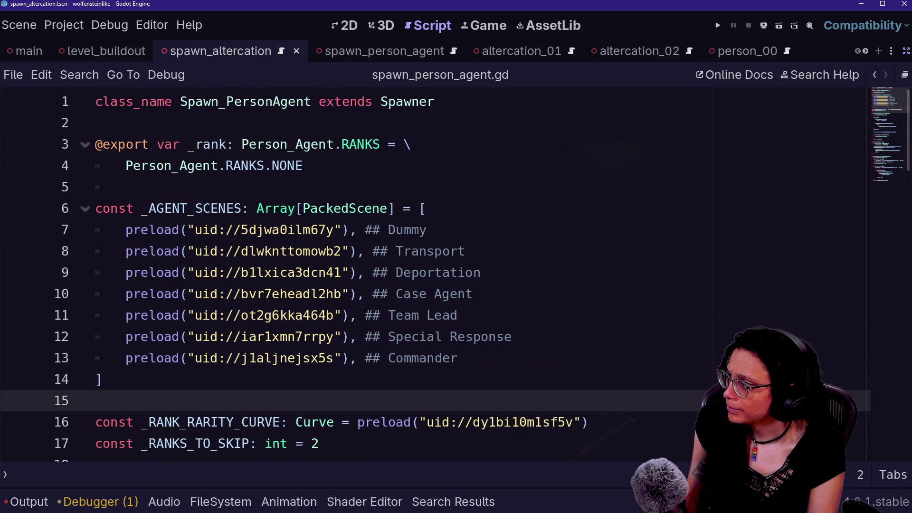
scroll(315, 230, "down", 7)
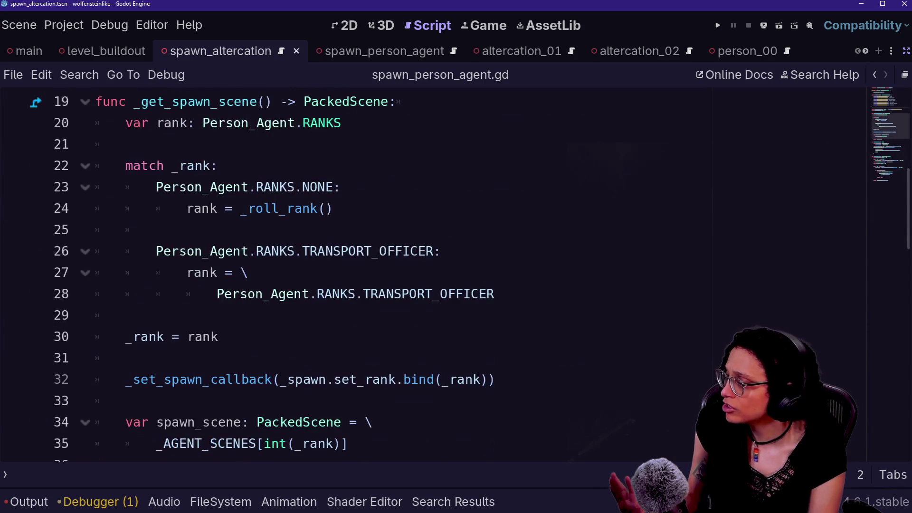
scroll(315, 230, "down", 3)
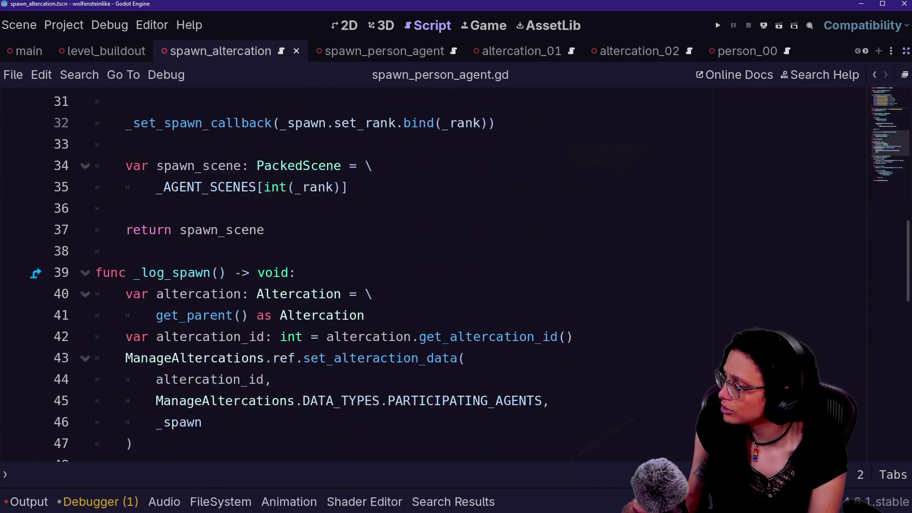
scroll(314, 230, "down", 3)
scroll(314, 230, "up", 13)
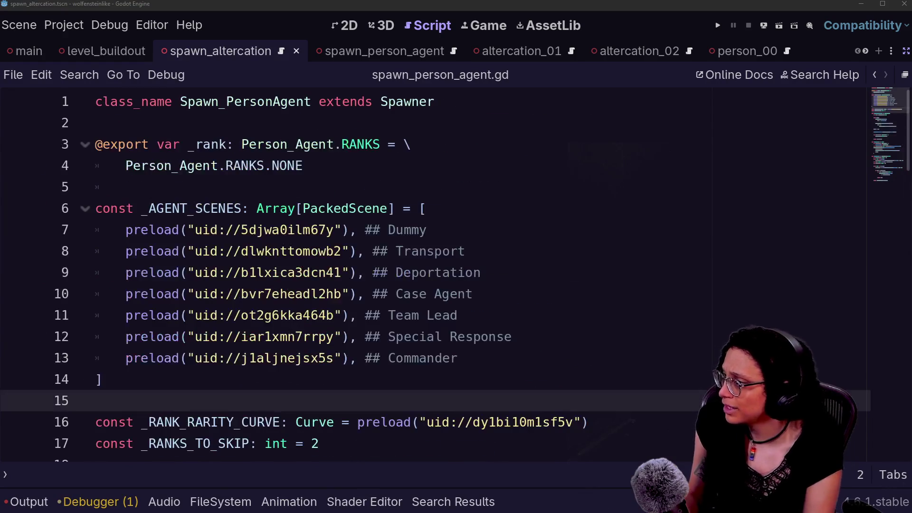
left_click(424, 95, "ctrl")
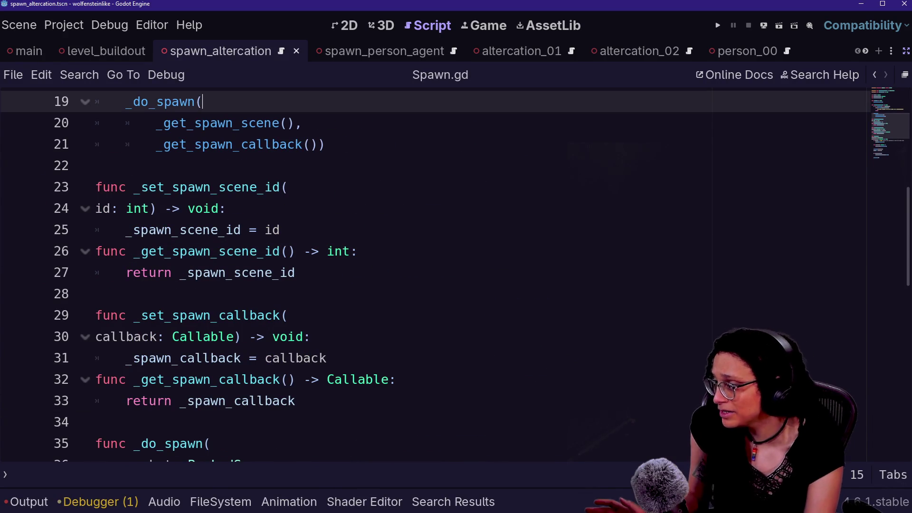
Delete the _set_spawn_scene_id and _get_spawn_scene_id functions from Spawn.gd and save
left_click(225, 208)
left_click(281, 230)
left_click(289, 186, "shift")
left_click(289, 186)
left_click(226, 209)
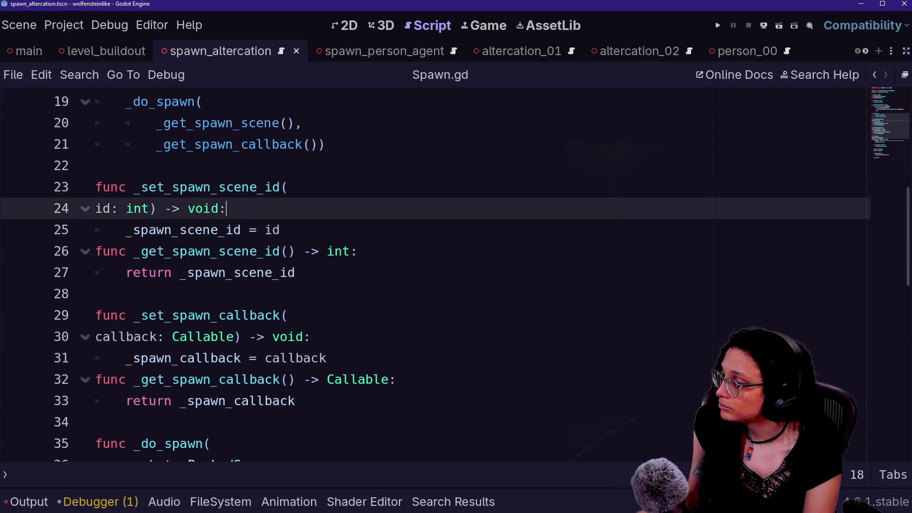
left_click(338, 251)
left_click_drag(295, 272, 291, 187)
key("shift+Up")
key("shift+Up")
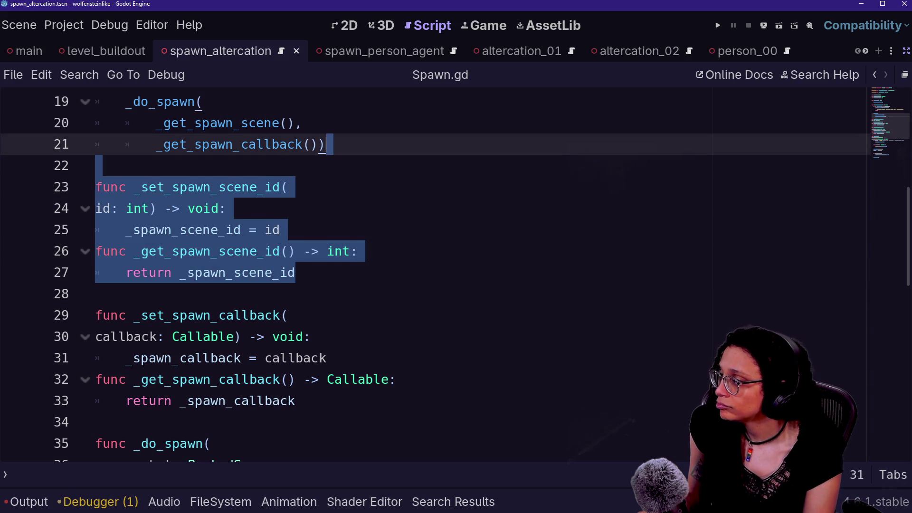
key("BackSpace")
key("ctrl+s")
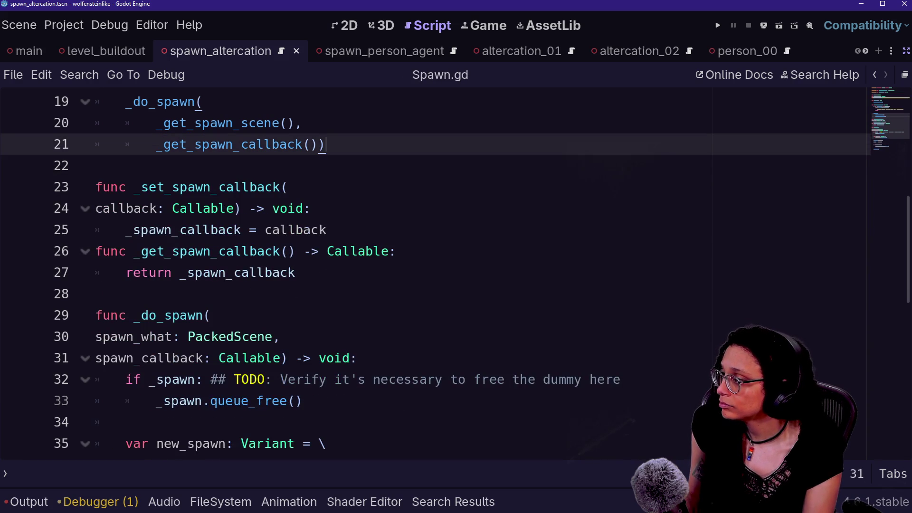
Review the remaining spawn callback setter and getter and the _spawn_scene_id declaration
left_click_drag(97, 165, 320, 251)
left_click_drag(97, 230, 297, 272)
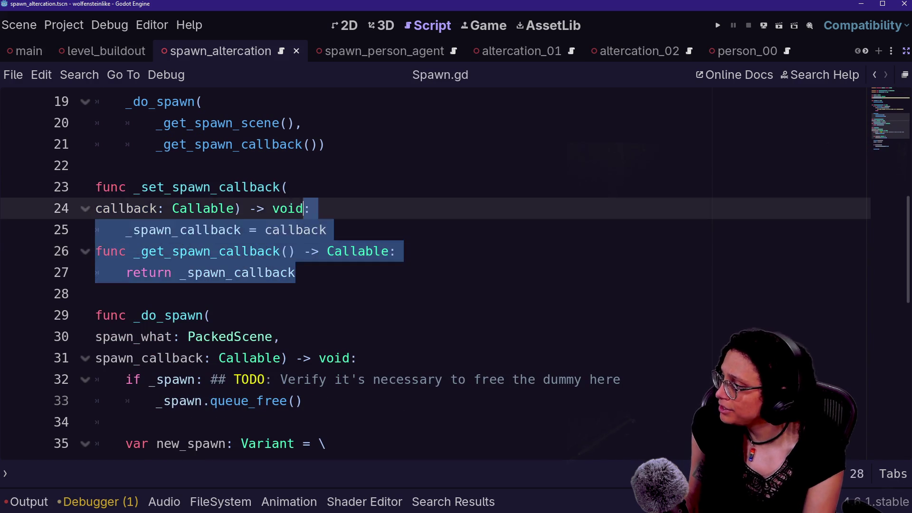
left_click(288, 187)
scroll(427, 266, "up", 6)
left_click(283, 251)
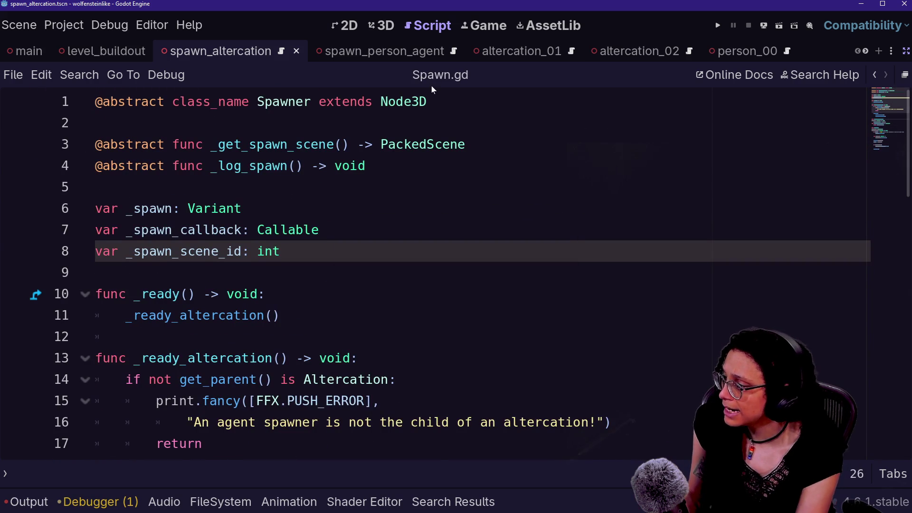
key("alt+shift+o")
Quick-open spawn_person_agent.gd by searching 'agent' and scroll through it
type("AG")
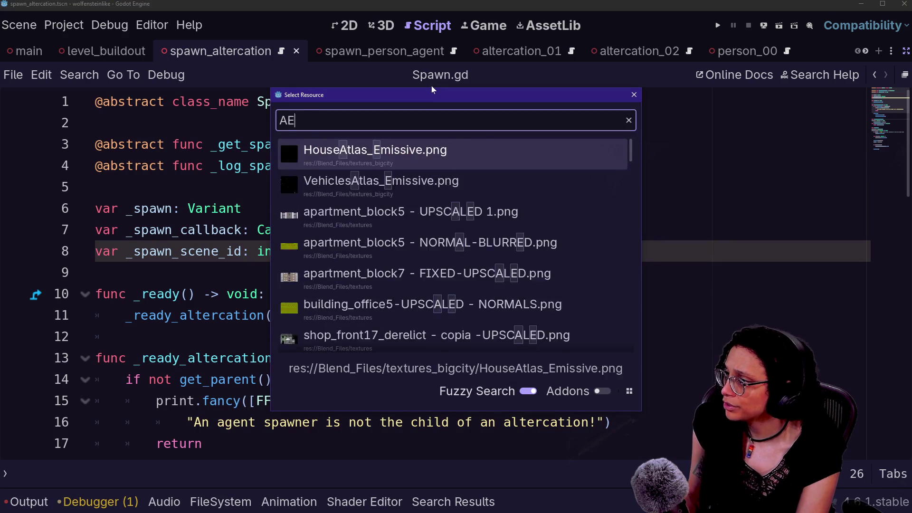
type("ENT")
key("BackSpace")
key("Caps_Lock")
key("BackSpace")
key("BackSpace")
key("BackSpace")
type("a")
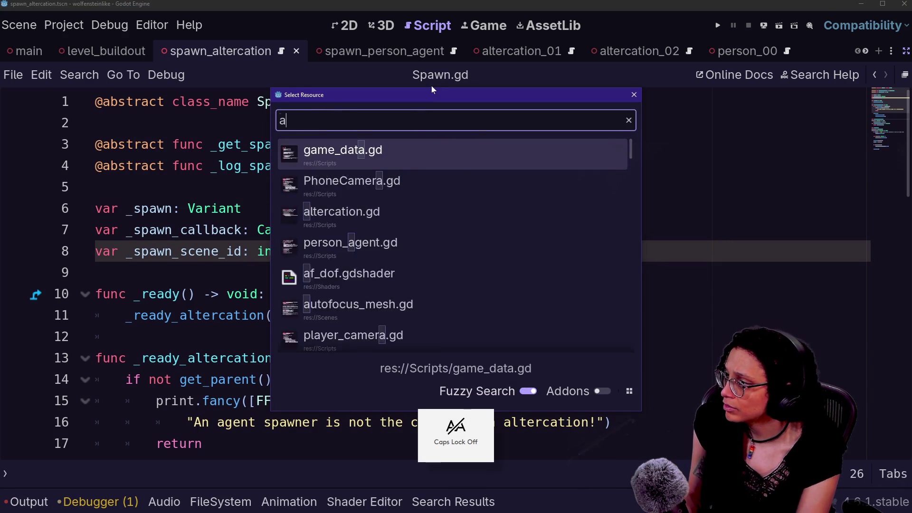
type("gent")
key("Down")
key("Down")
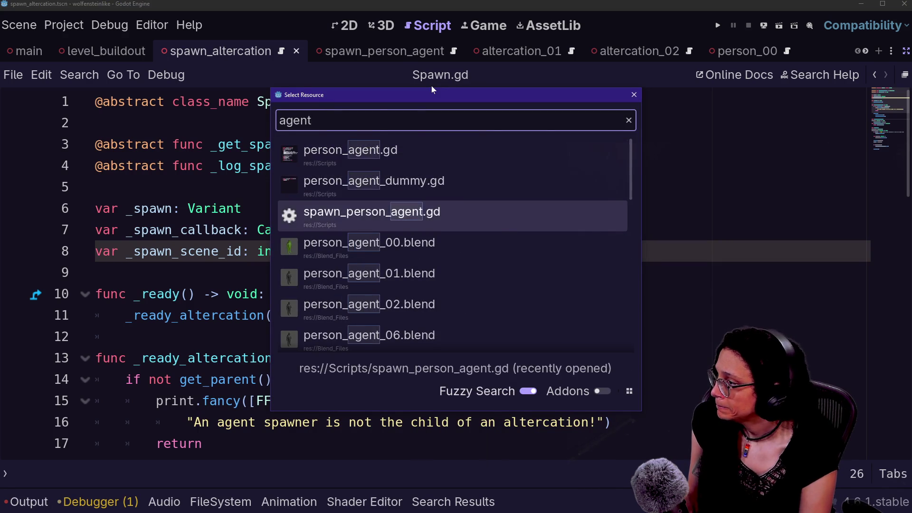
key("Return")
scroll(428, 276, "down", 10)
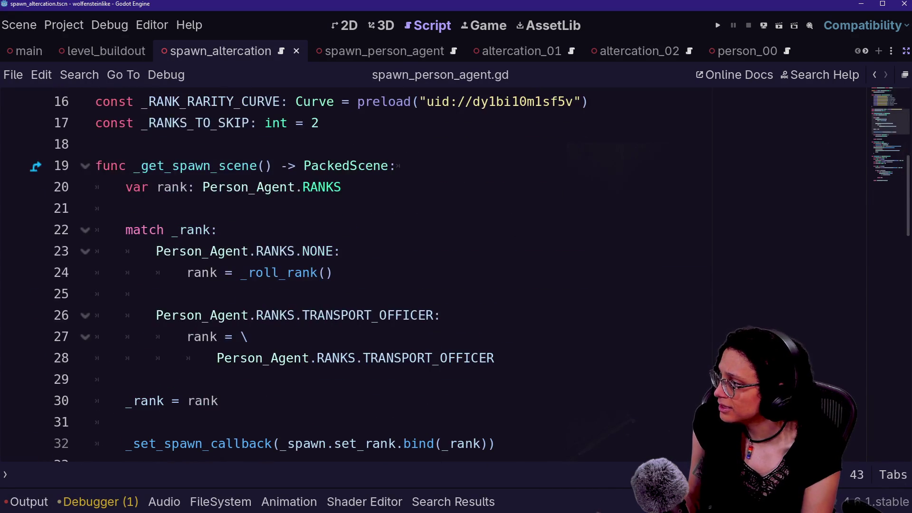
scroll(428, 275, "down", 3)
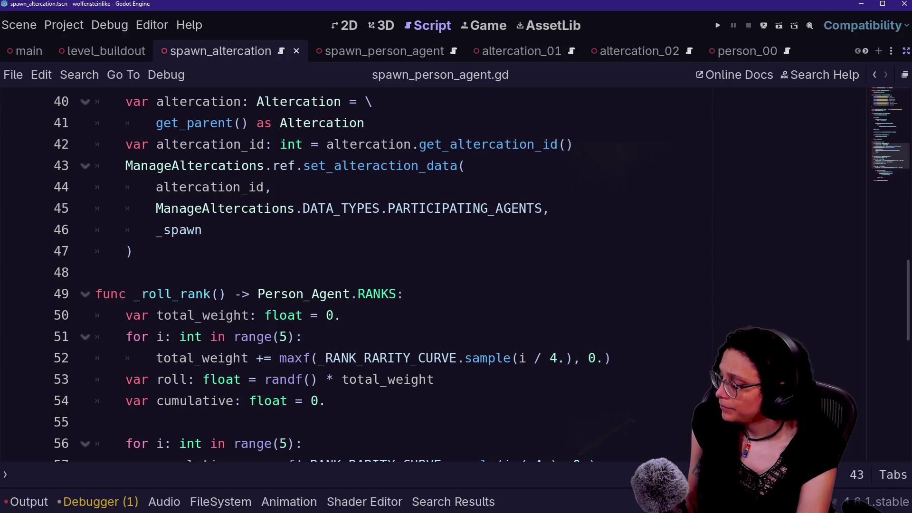
Quick-open person_regular.gd by searching 'regular' and look over its script
key("shift+alt+o")
type("regular")
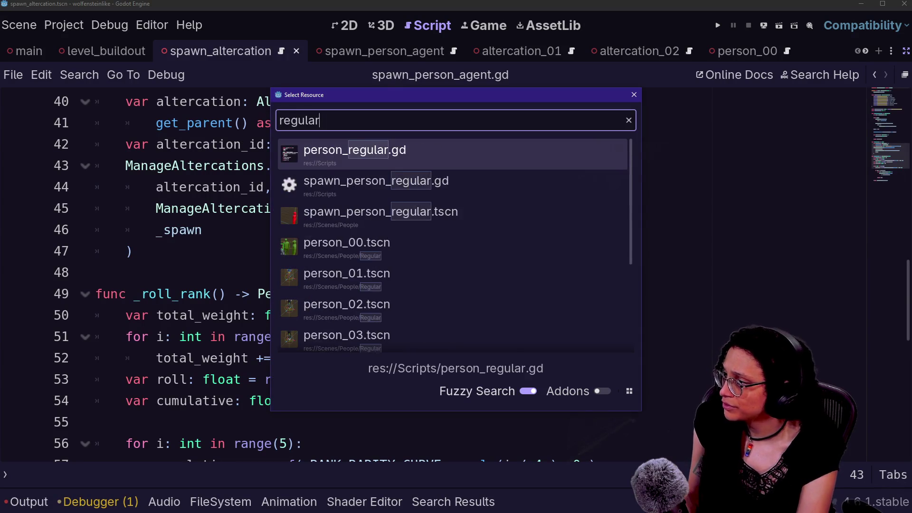
key("Return")
scroll(427, 276, "down", 8)
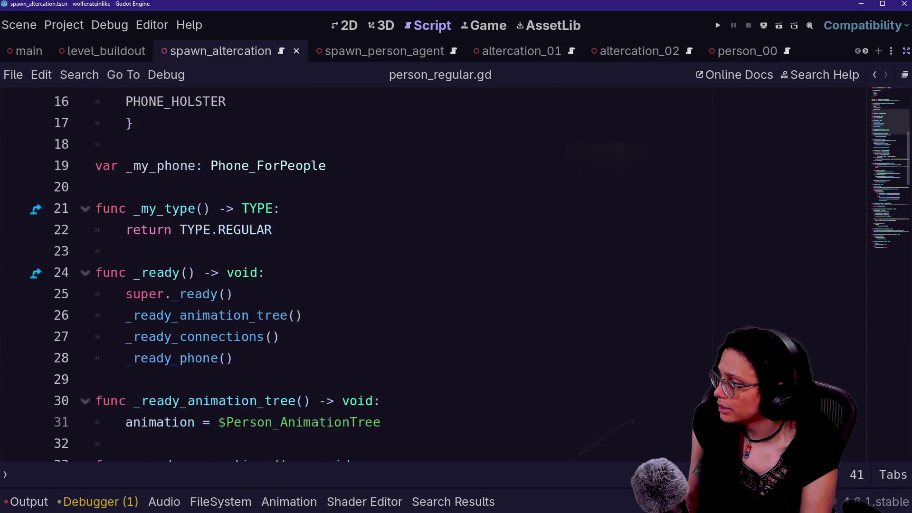
scroll(428, 276, "up", 8)
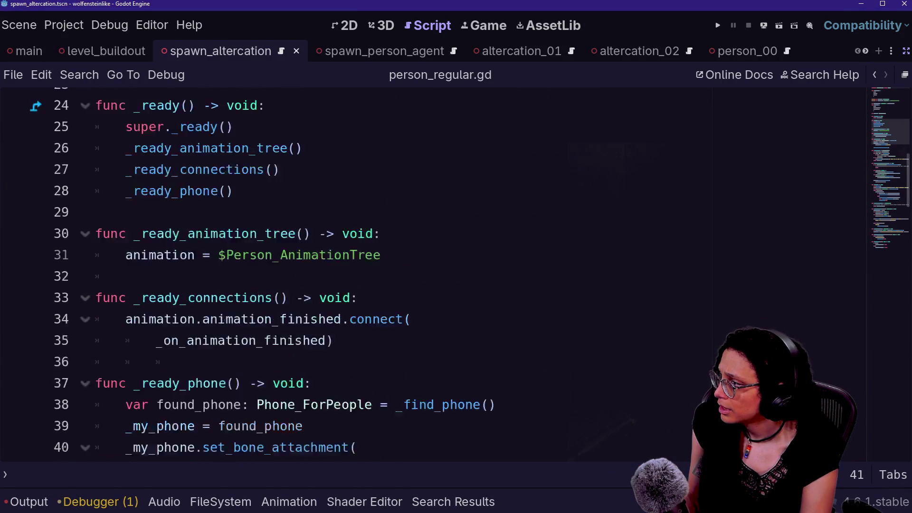
Open spawn_person_regular.gd and scroll through its _get_spawn_scene and _set_spawn_callback code
key("shift+alt+o")
key("Down")
key("Down")
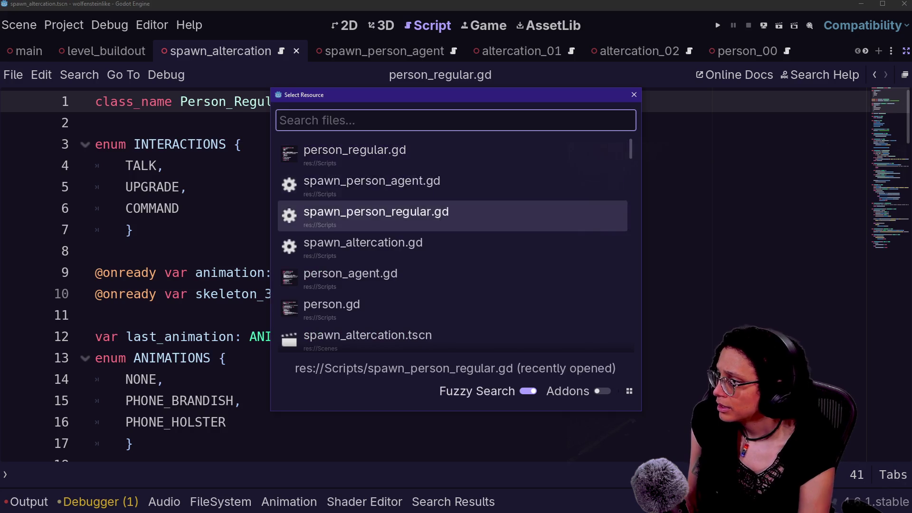
key("Return")
scroll(428, 276, "down", 4)
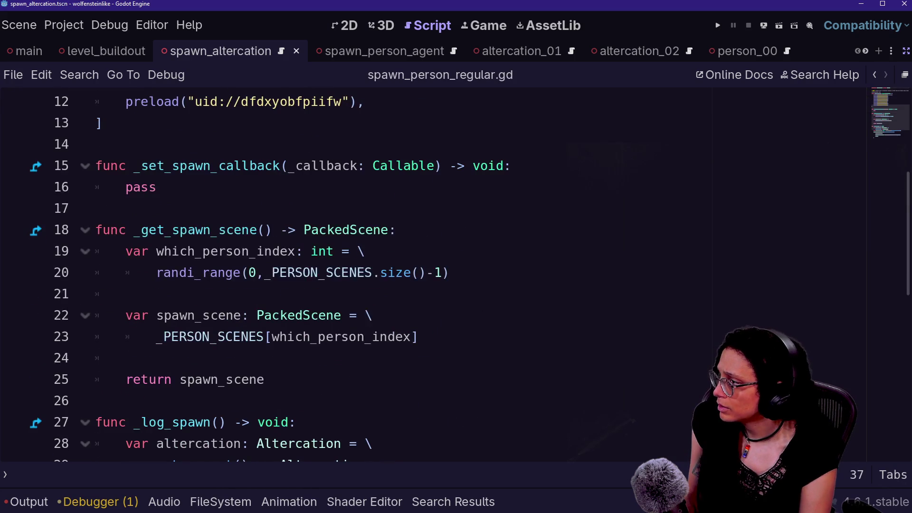
scroll(428, 276, "down", 5)
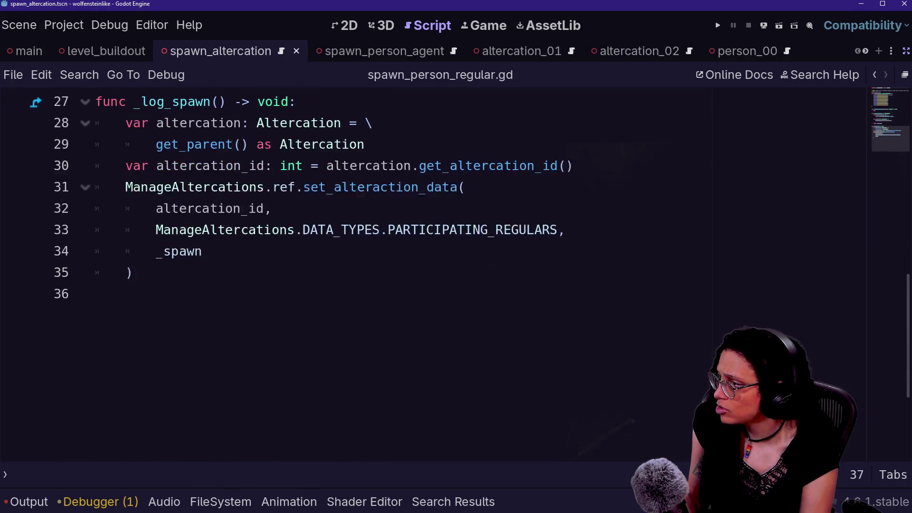
scroll(470, 274, "up", 5)
scroll(471, 275, "down", 5)
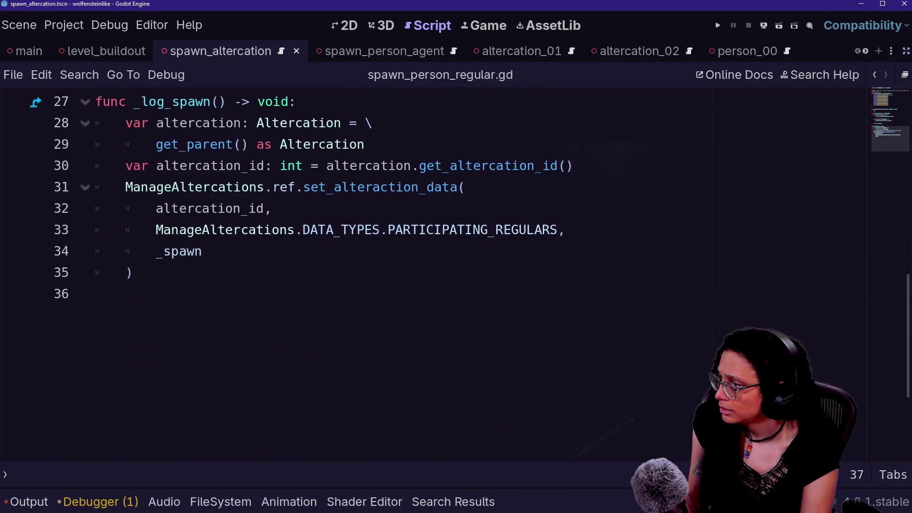
scroll(428, 275, "up", 9)
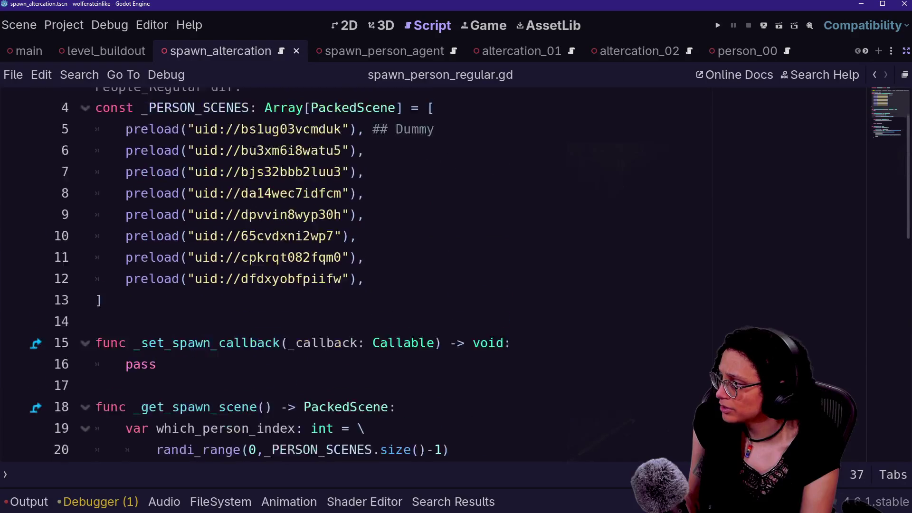
scroll(428, 276, "down", 5)
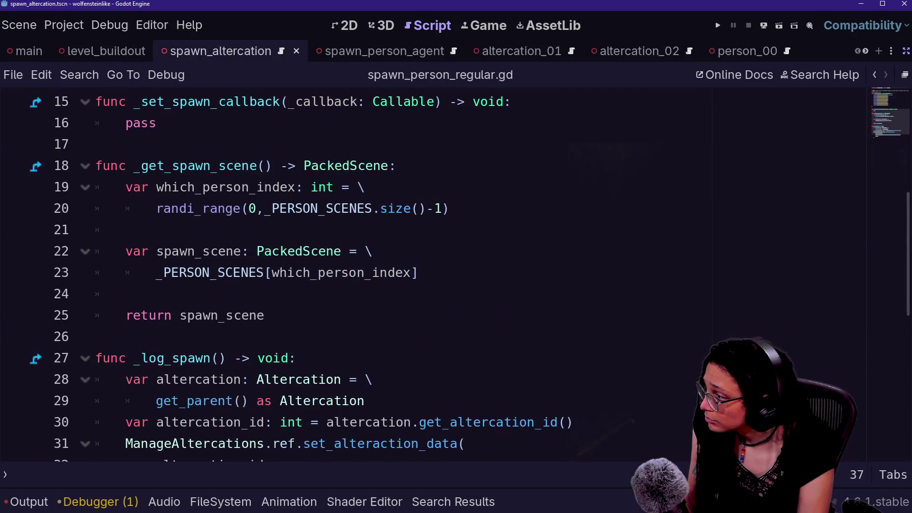
left_click(301, 314)
key("shift+alt+o")
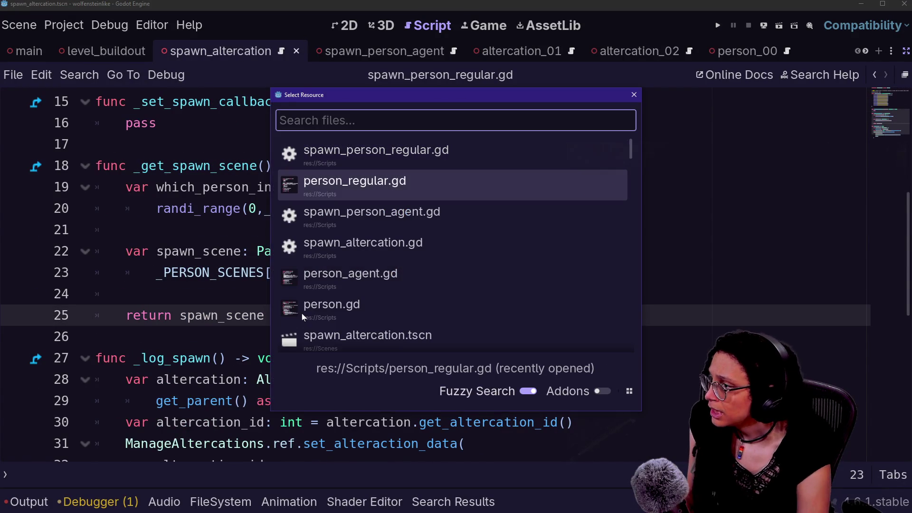
Open spawn_altercation.gd and select the _rank variable name on line 3
key("Down")
key("Down")
key("Return")
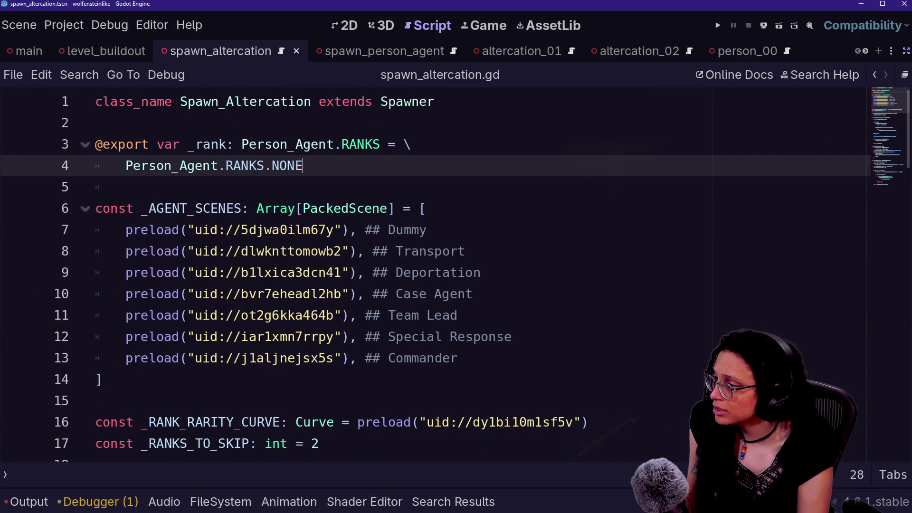
left_click(380, 273)
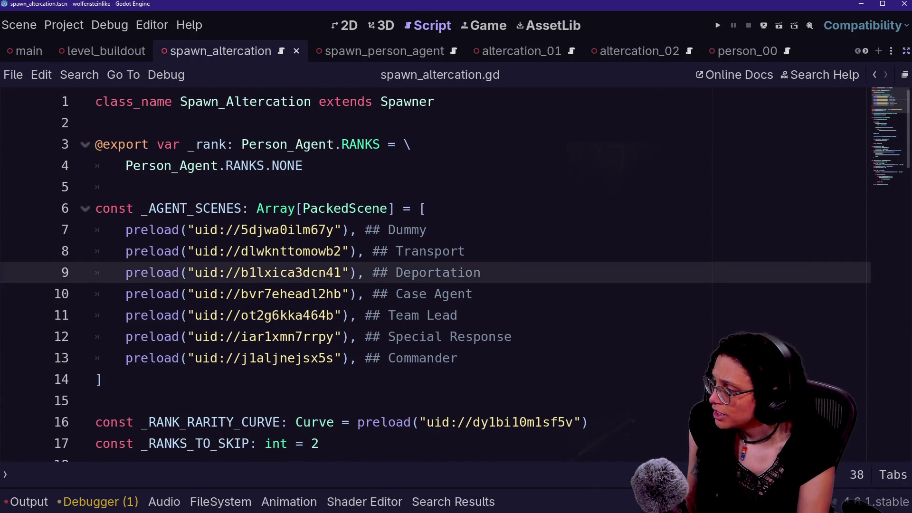
left_click(288, 144)
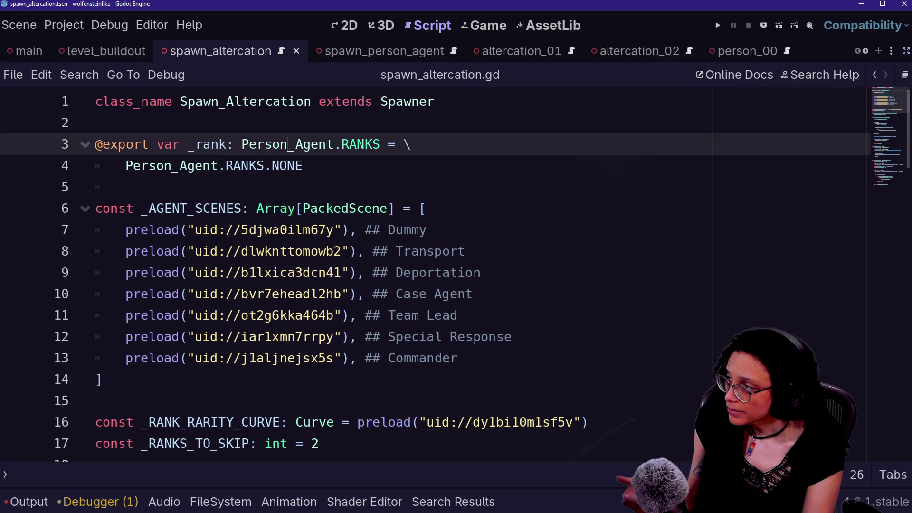
left_click_drag(195, 144, 219, 144)
left_click(215, 144)
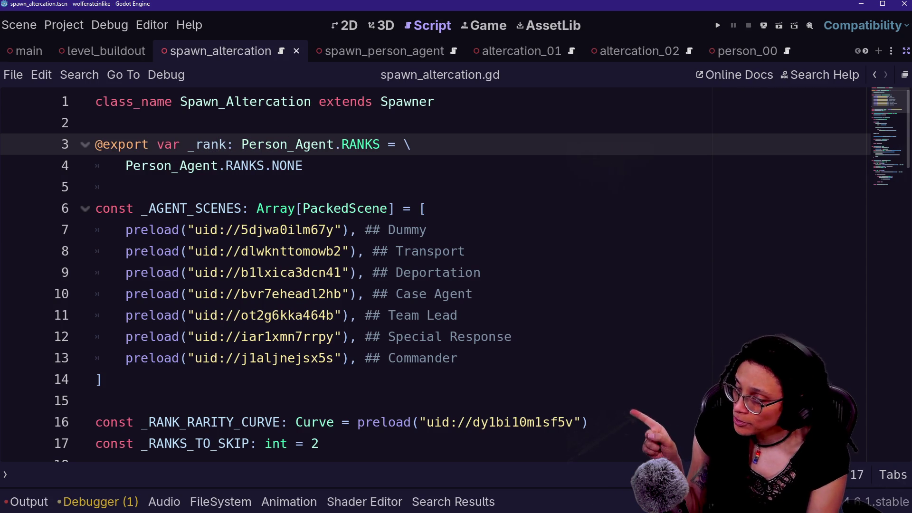
double_click(216, 144)
left_click(213, 144)
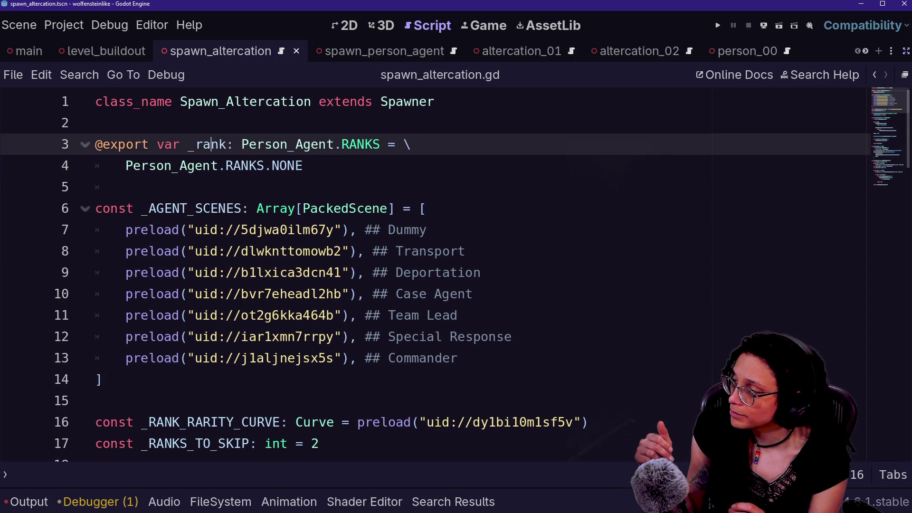
Enlarge the code text, delete the exported _rank lines, then undo to restore them
key("ctrl+equal")
key("ctrl+equal")
key("Left")
key("Left")
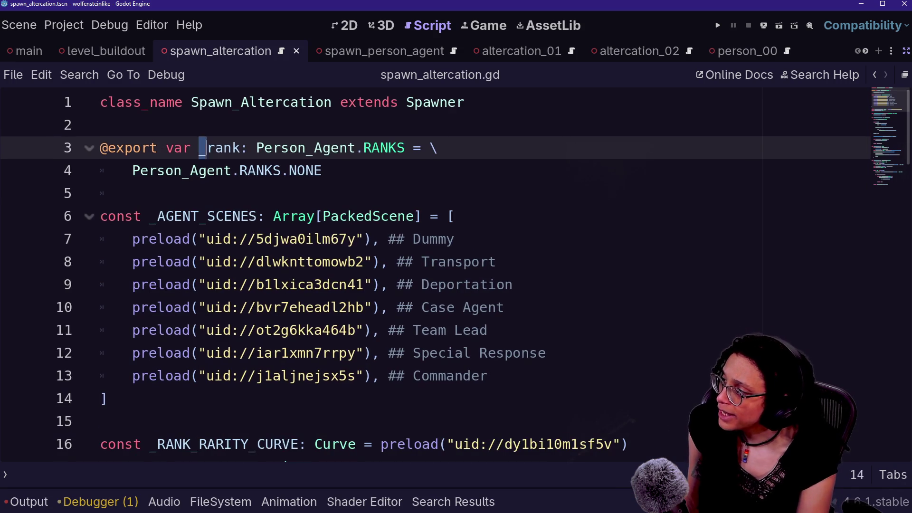
key("Down")
key("End")
key("Up")
key("Up")
key("Down")
key("Down")
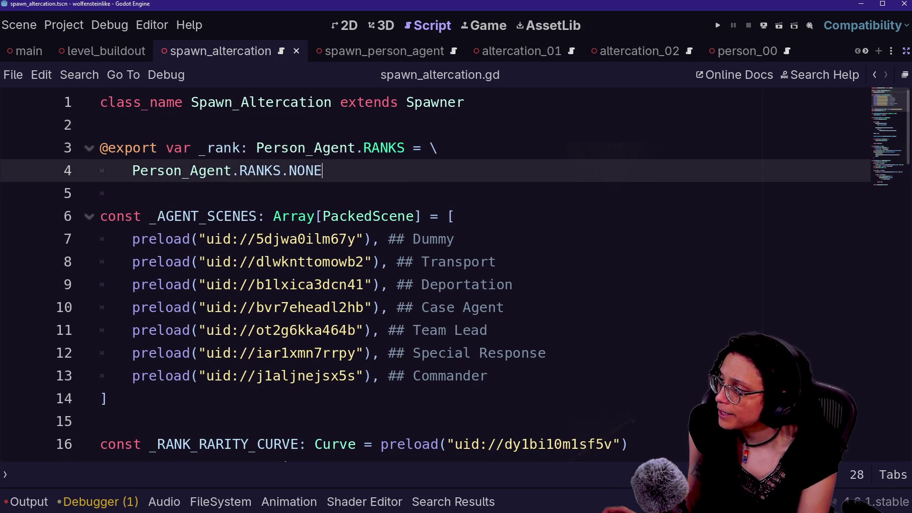
key("shift+Up")
key("ctrl+shift+Left")
key("ctrl+shift+Left")
key("ctrl+shift+Left")
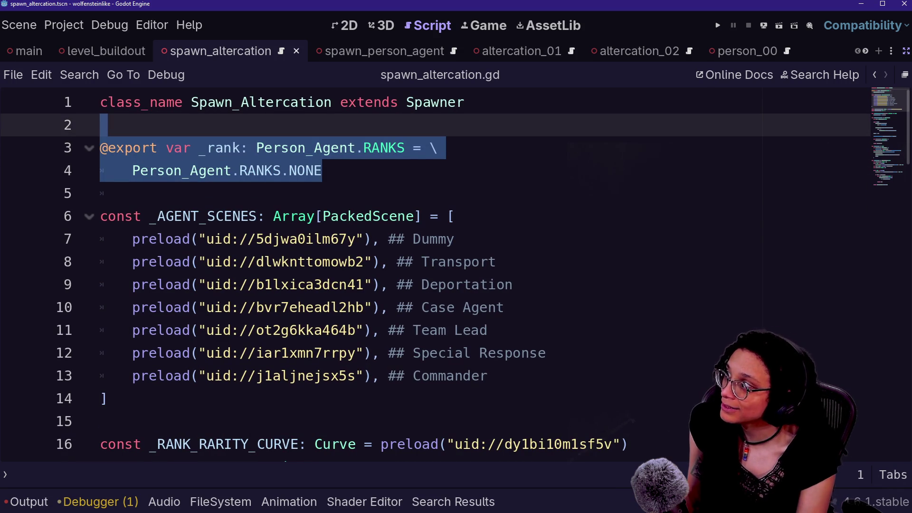
key("BackSpace")
key("BackSpace")
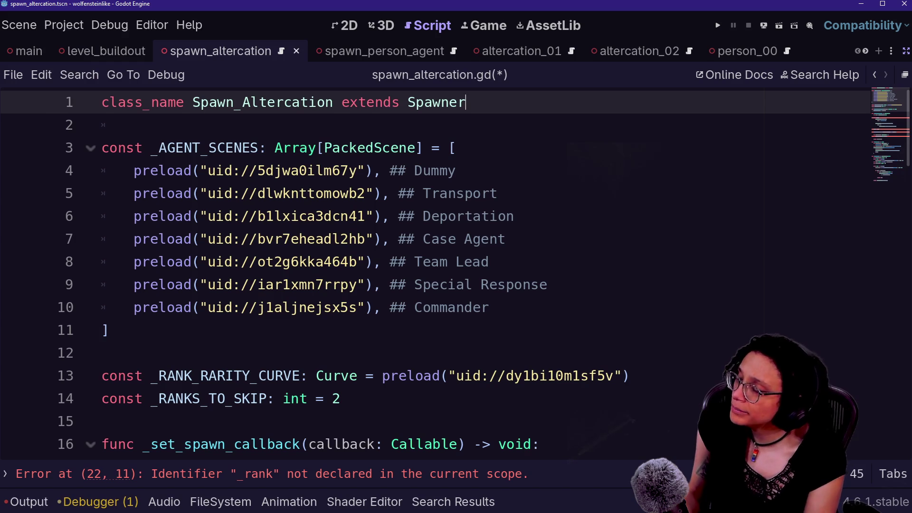
key("ctrl+z")
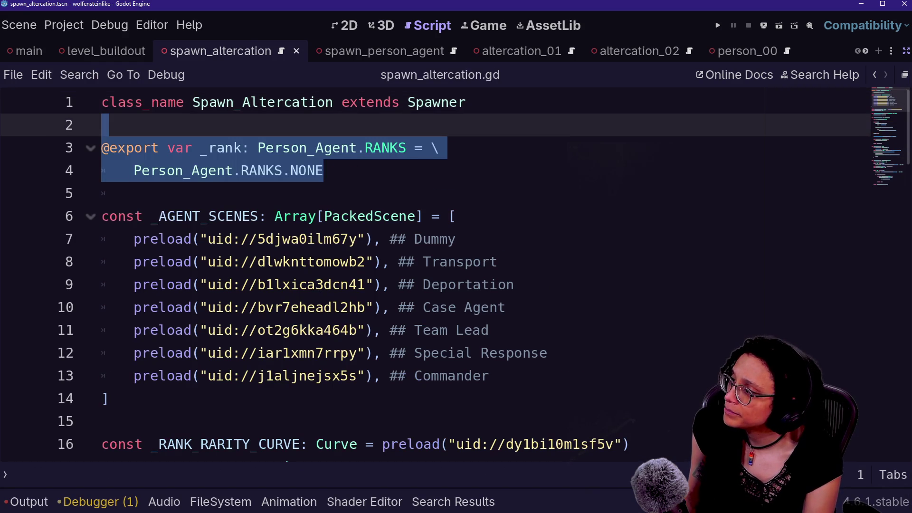
Restore the side docks and jump to the RANKS enum definition in person_agent.gd
left_click(441, 148)
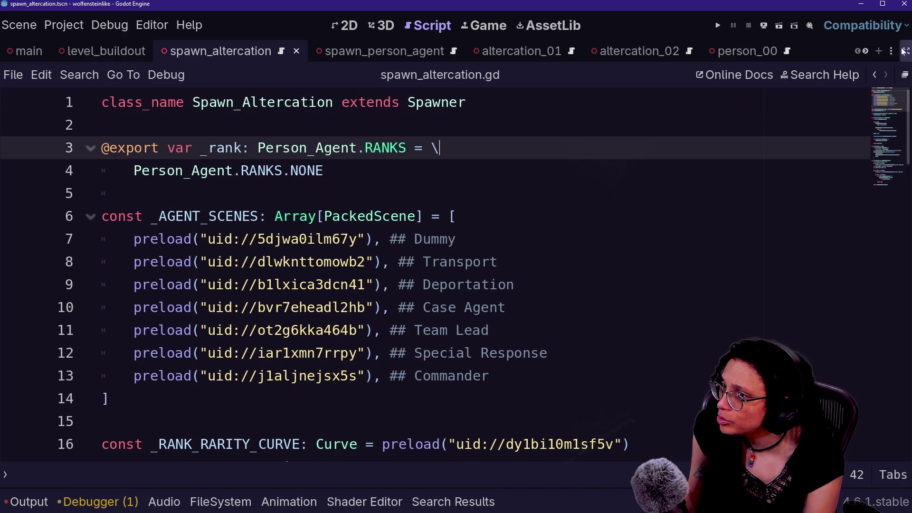
left_click(904, 52)
left_click(594, 148, "ctrl")
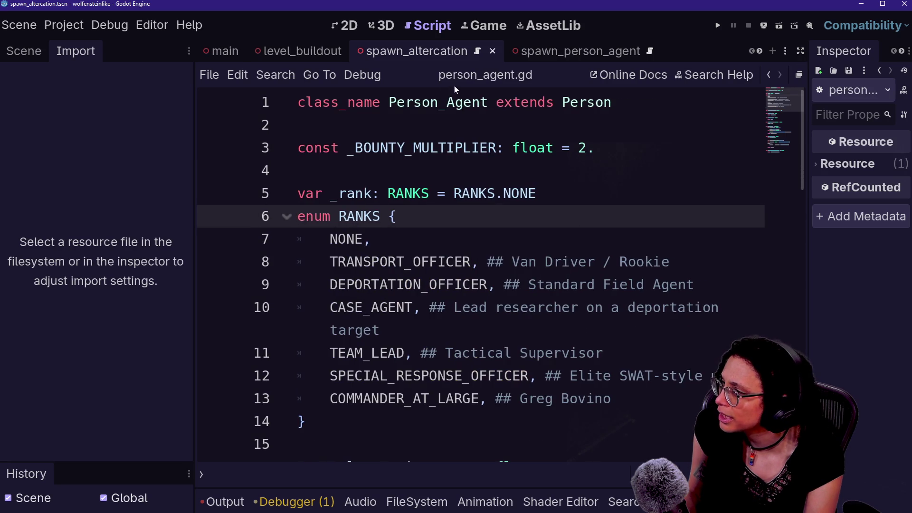
Show level_buildout in the 3D view, select person_03, and run the project
left_click(299, 51)
left_click(385, 27)
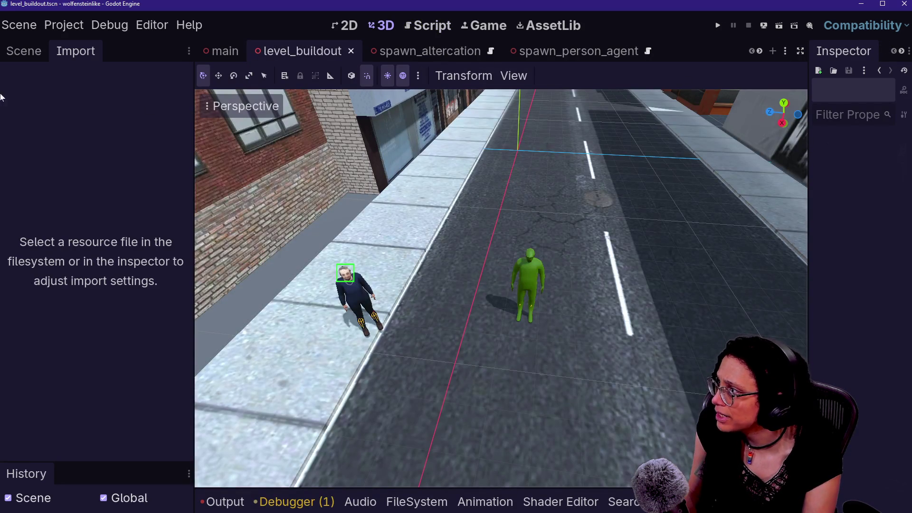
left_click(20, 52)
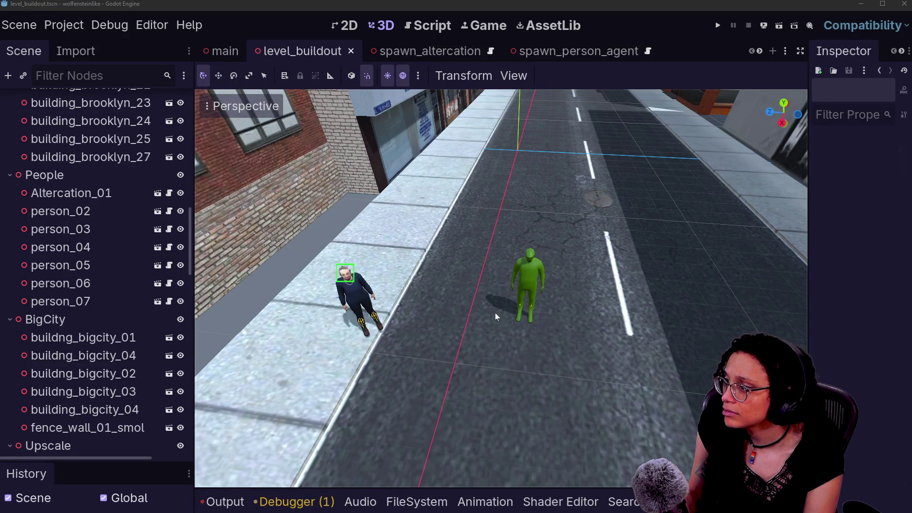
left_click(69, 229)
scroll(68, 229, "down", 5)
scroll(68, 229, "up", 10)
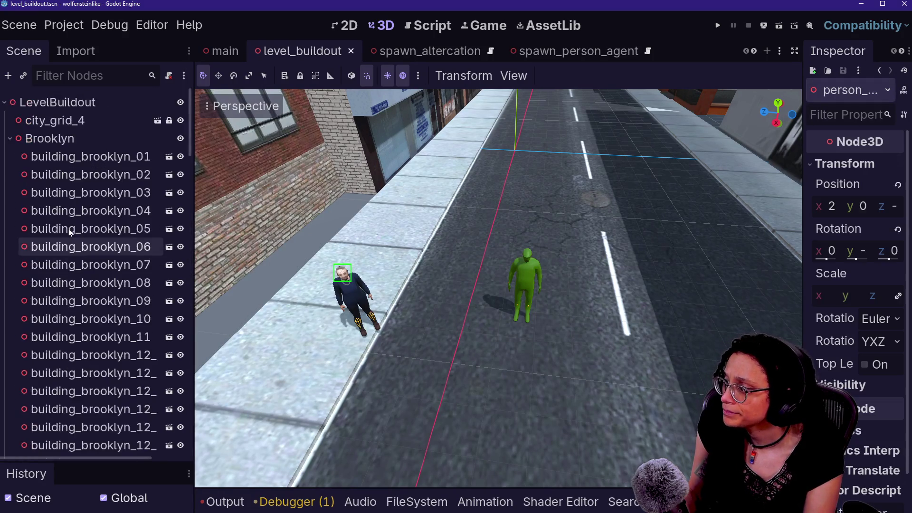
left_click(718, 25)
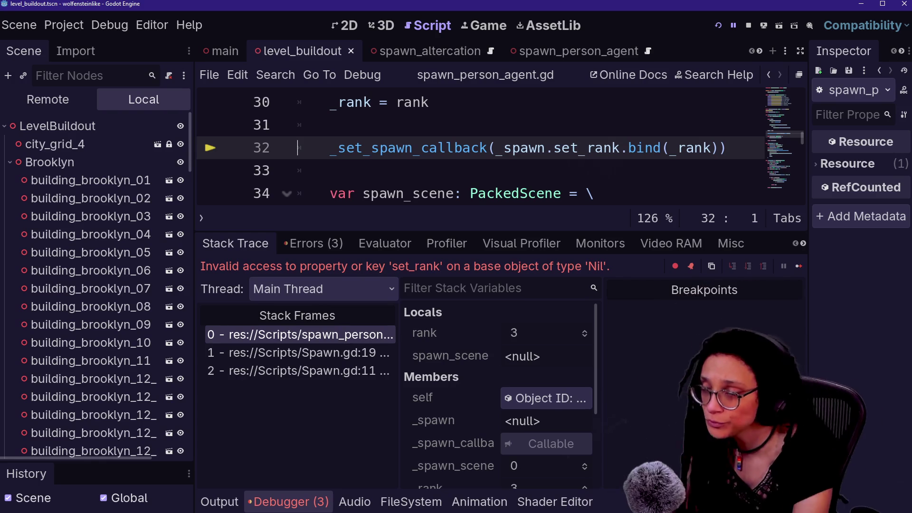
Collapse the bottom panel, hide the side docks, and inspect the _rank assignment near line 34
left_click(219, 502)
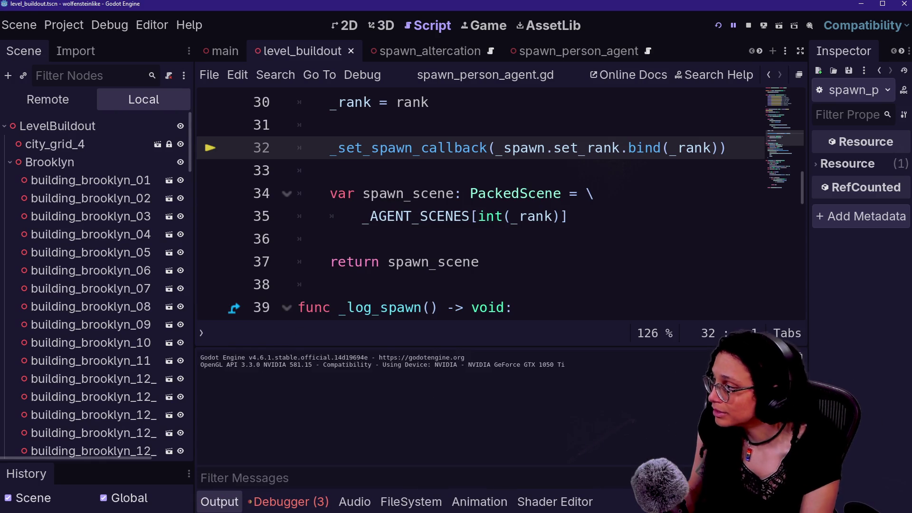
left_click(220, 502)
key("ctrl+shift+F11")
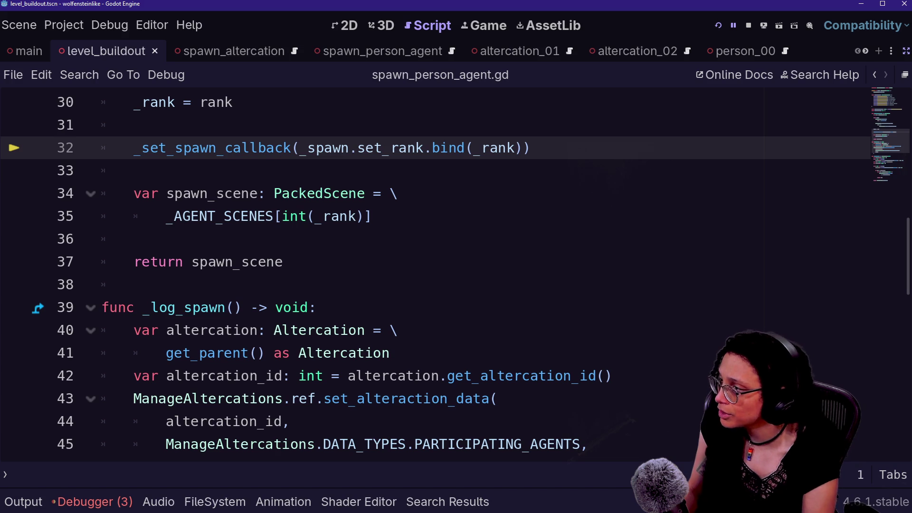
left_click(398, 191)
scroll(397, 192, "up", 2)
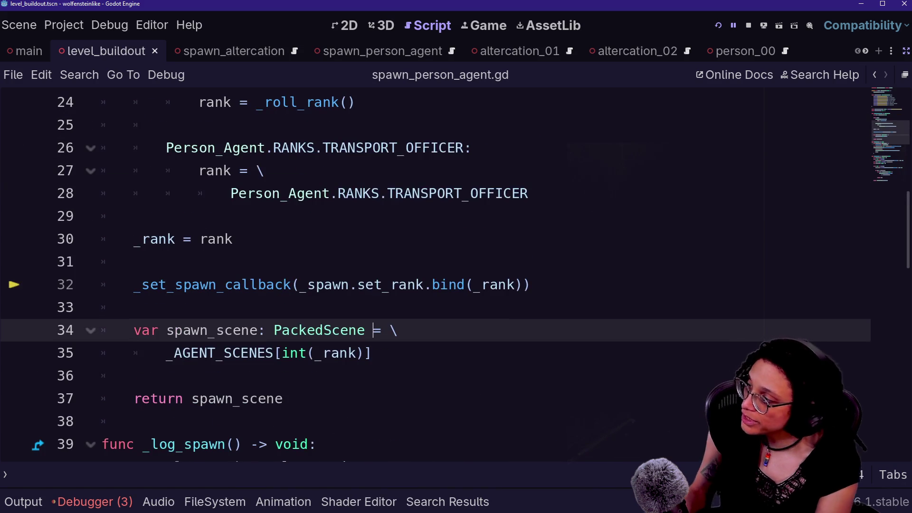
scroll(397, 191, "up", 6)
scroll(397, 192, "down", 1)
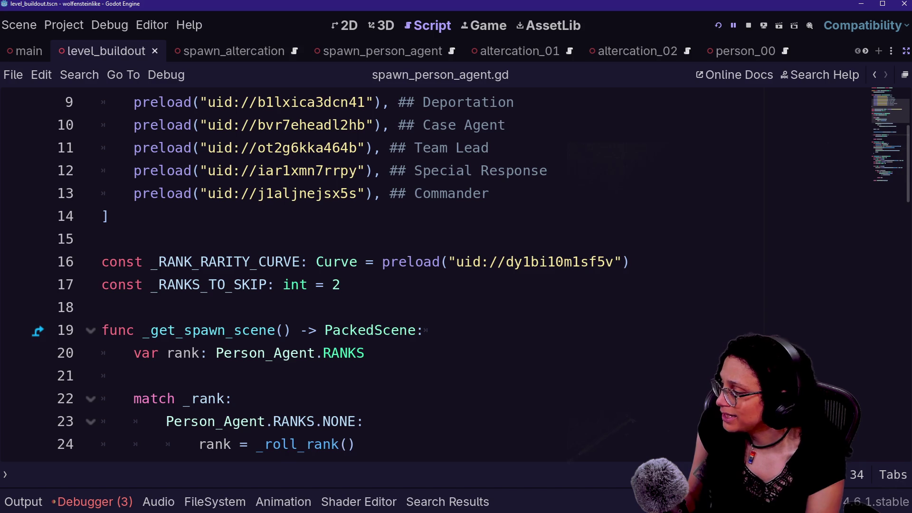
scroll(285, 418, "down", 4)
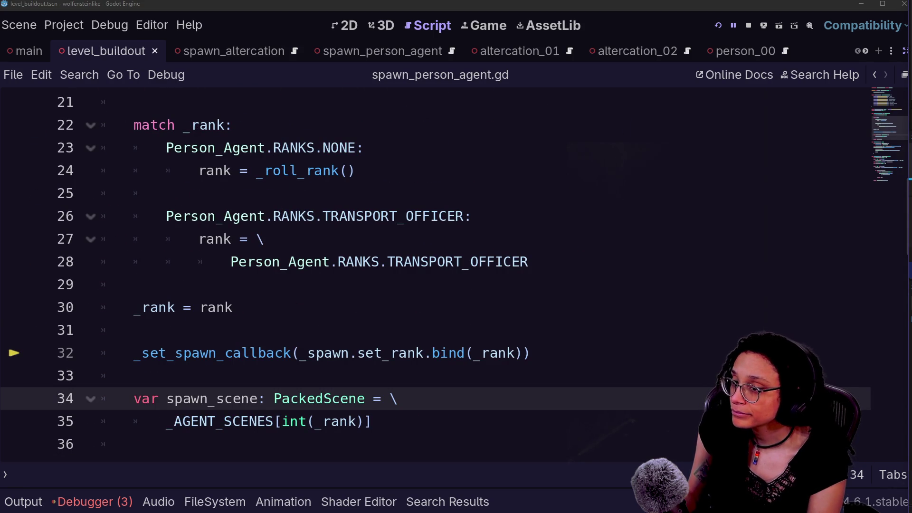
key("Up")
key("Up")
key("Up")
scroll(332, 276, "up", 5)
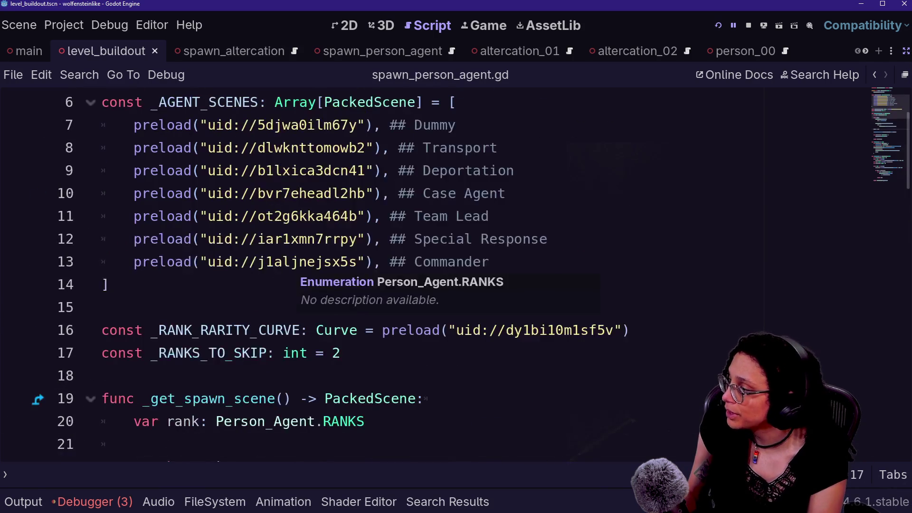
scroll(332, 275, "down", 1)
scroll(428, 273, "down", 6)
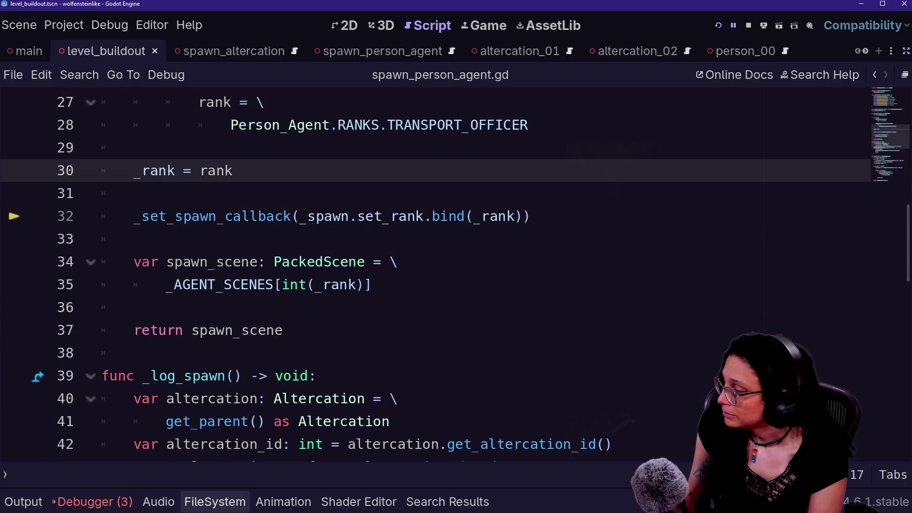
From the Debugger errors, jump to the unused _spawn_scene_id in Spawn.gd, delete it, and save
left_click(92, 502)
left_click(147, 244)
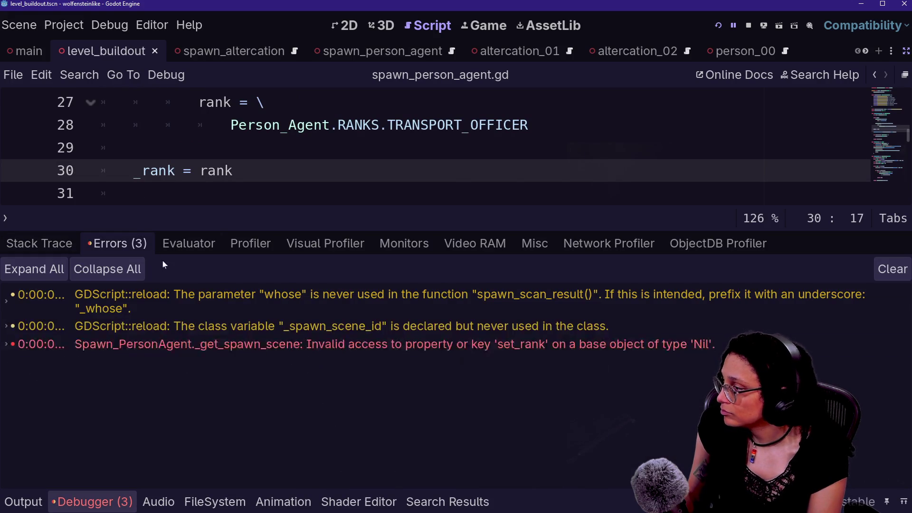
double_click(321, 344)
double_click(324, 328)
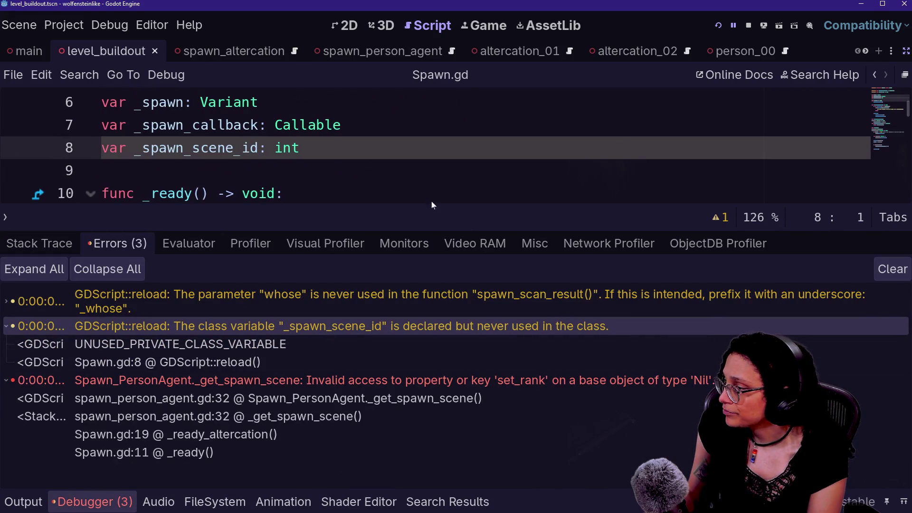
left_click(432, 199)
key("alt+o")
key("alt+o")
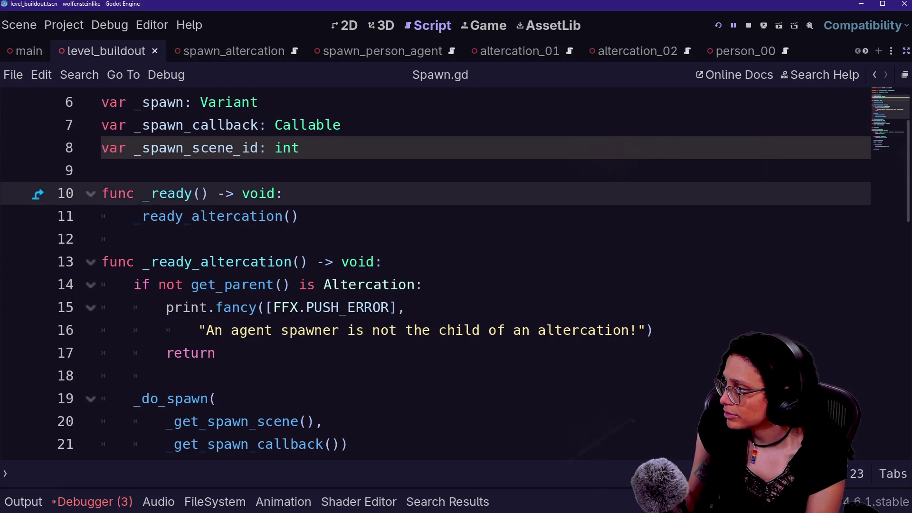
key("BackSpace")
key("ctrl+s")
Open spawn_person_agent.gd and jump to the _set_spawn_callback definition
scroll(428, 273, "down", 10)
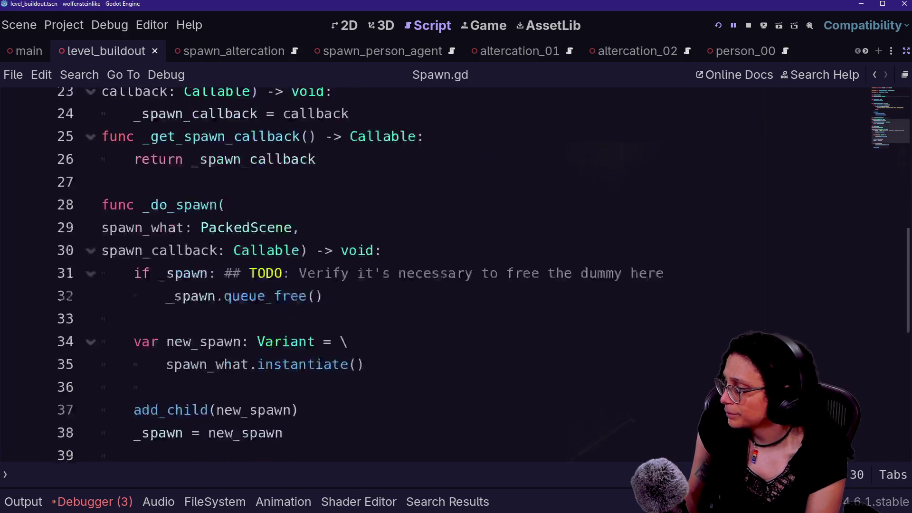
scroll(428, 274, "up", 5)
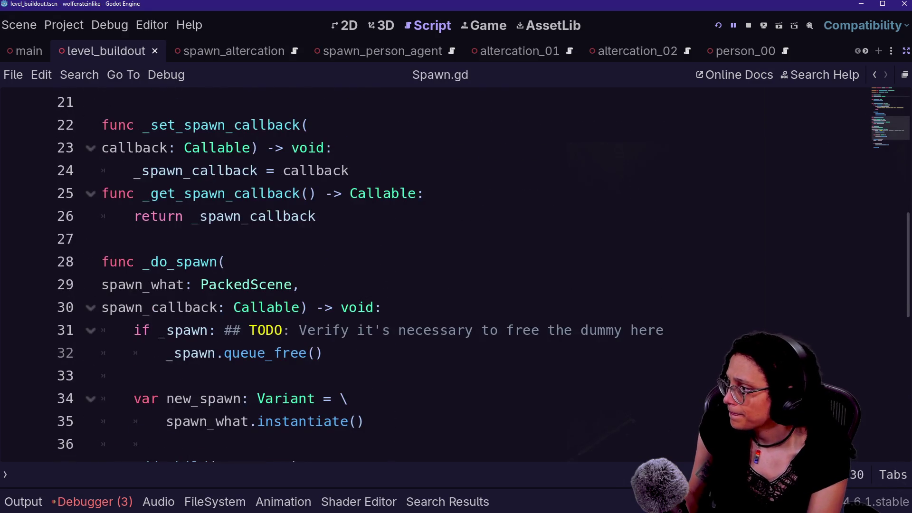
scroll(428, 274, "up", 5)
key("shift+alt+o")
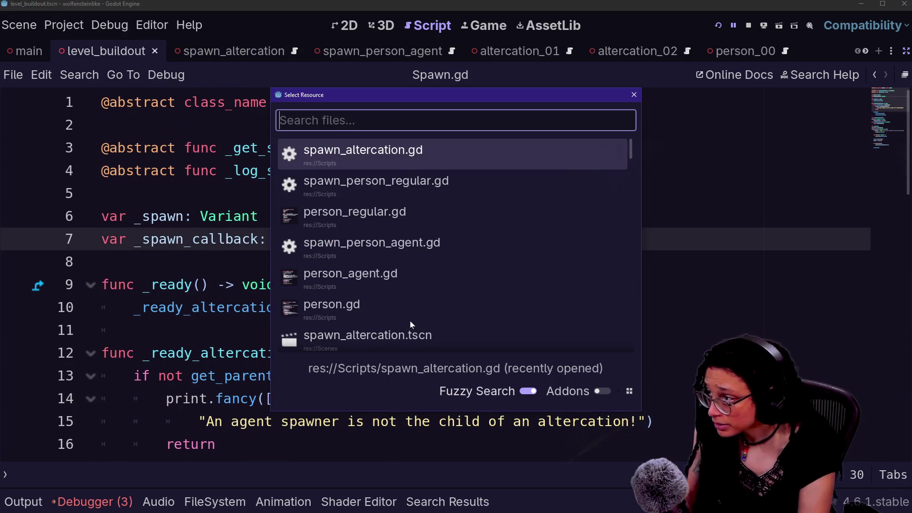
key("Down")
key("Down")
key("Down")
key("Return")
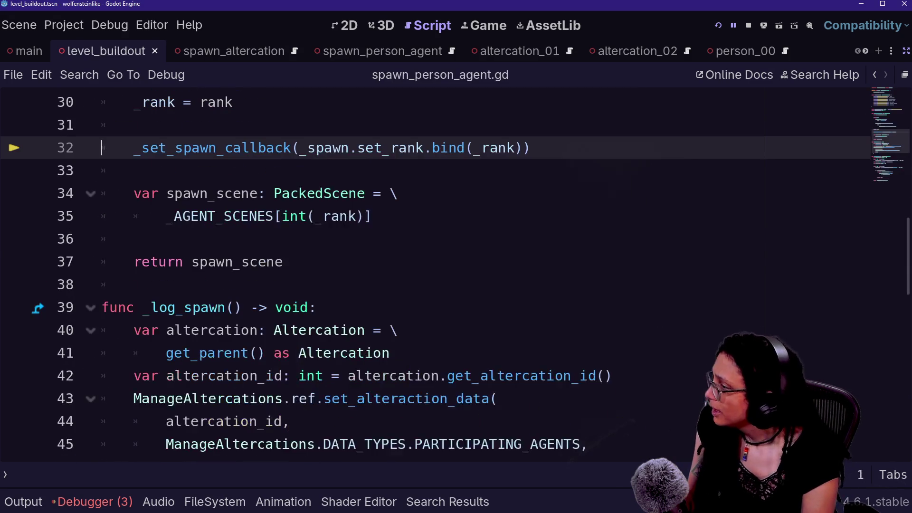
scroll(333, 262, "down", 1)
scroll(332, 261, "up", 2)
left_click_drag(301, 216, 523, 216)
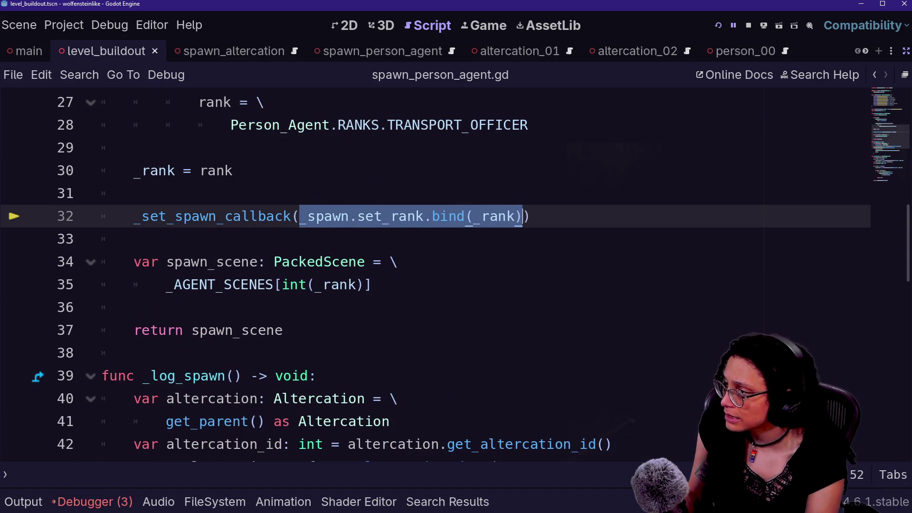
left_click(179, 218, "ctrl")
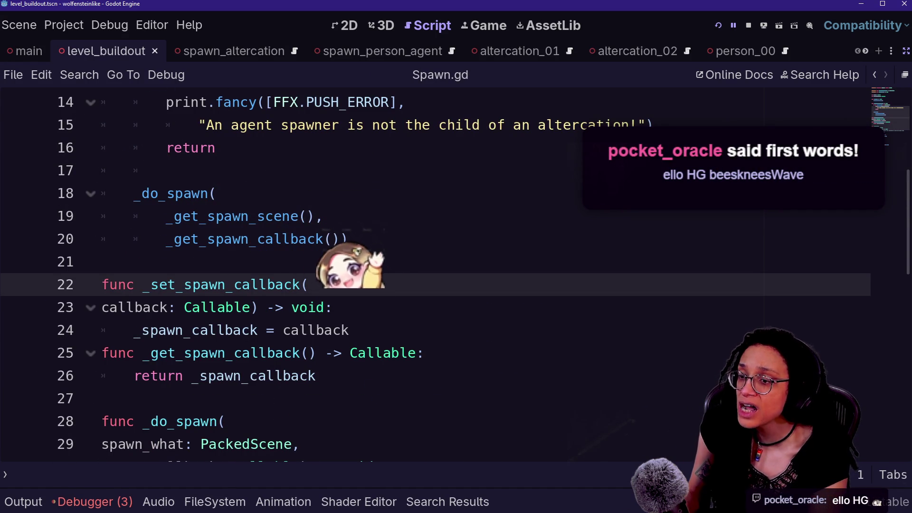
Look over Spawn.gd's code, ending on the _do_spawn signature
left_click(102, 262)
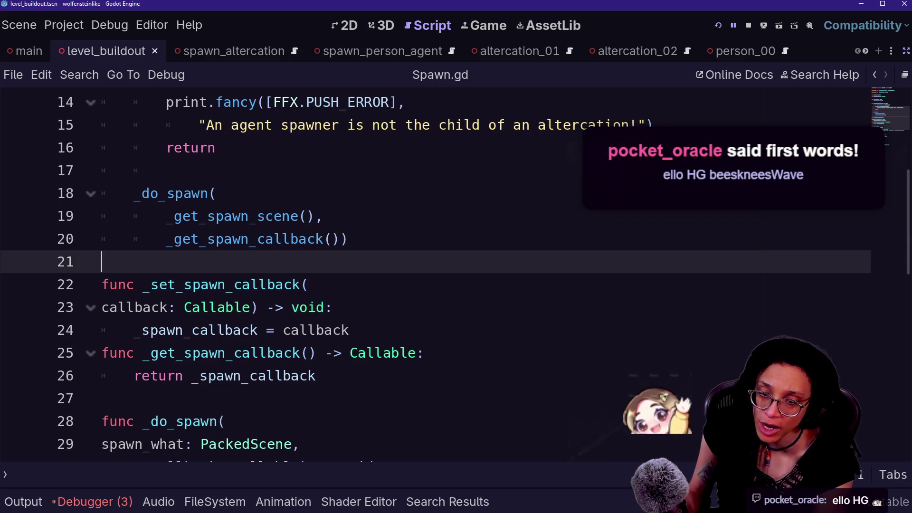
scroll(428, 271, "up", 5)
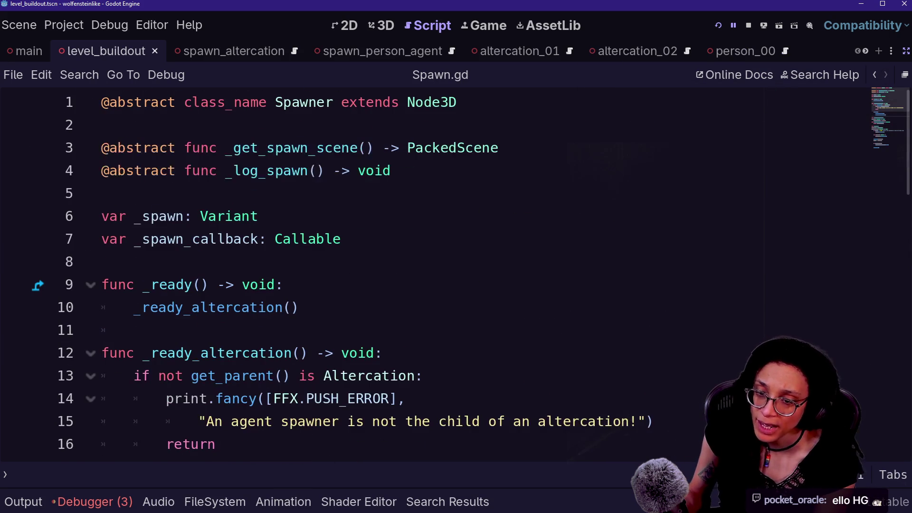
scroll(428, 271, "down", 3)
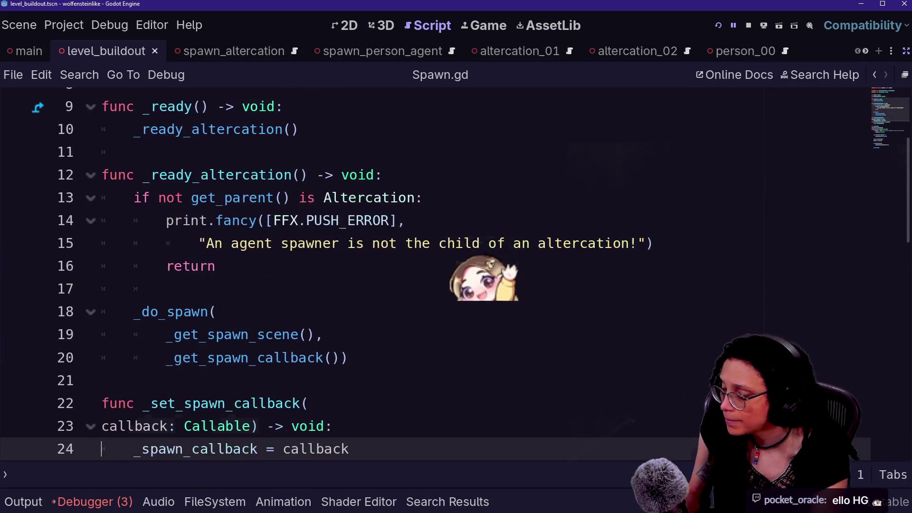
left_click(165, 289)
left_click(216, 266)
scroll(428, 271, "up", 3)
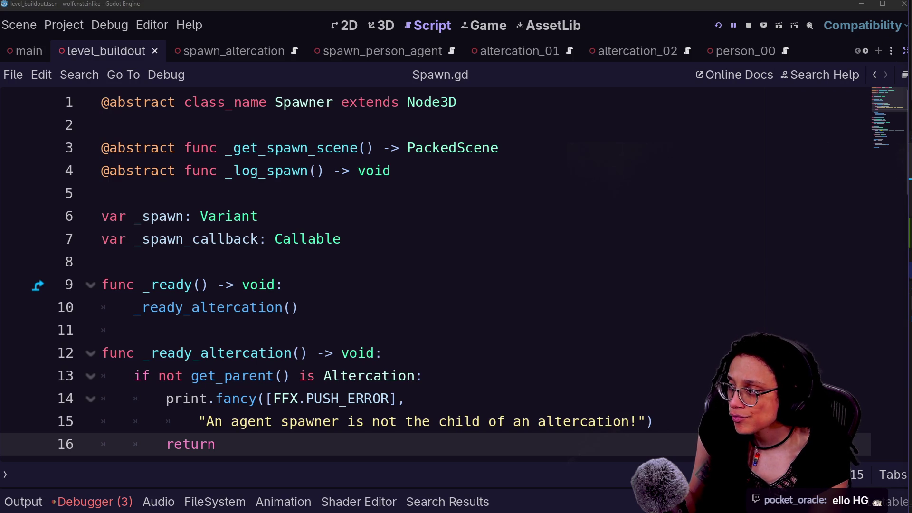
scroll(427, 271, "down", 3)
scroll(427, 271, "down", 5)
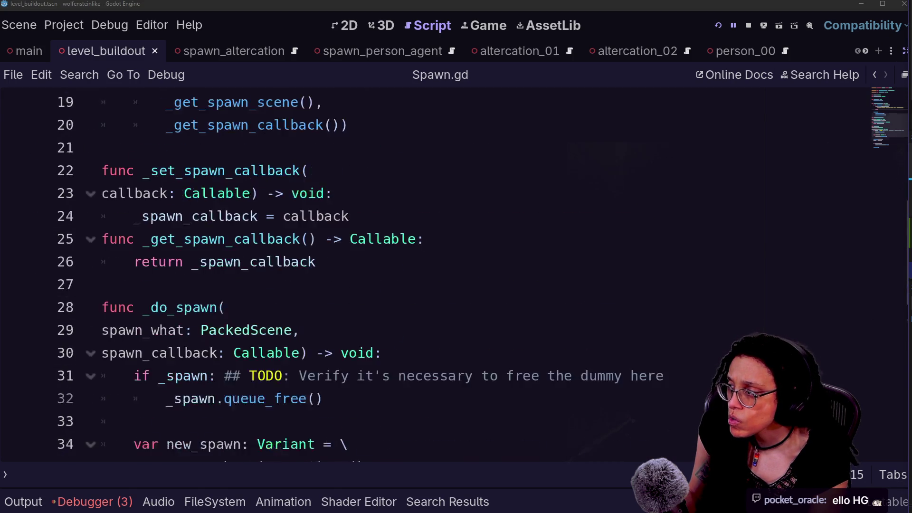
left_click(382, 216)
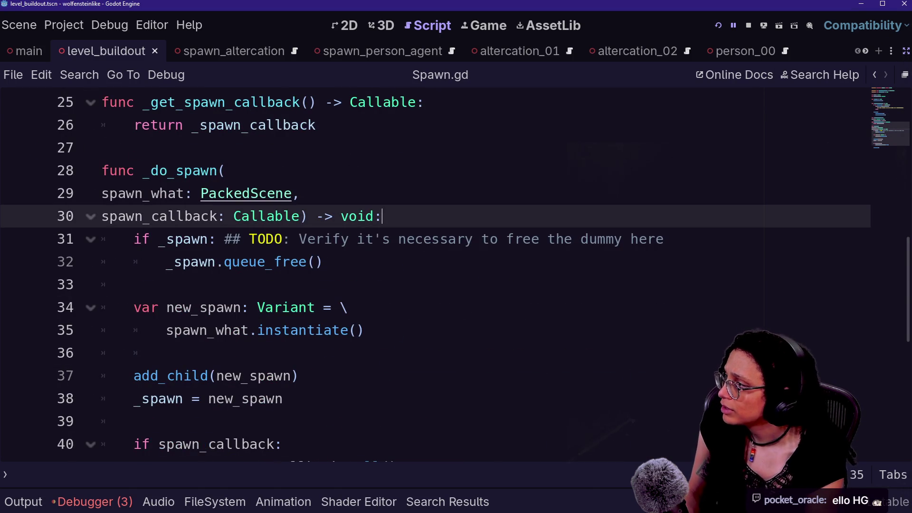
Find set_s in Spawn.gd and rename the callback parameter to callback_string
key("ctrl+f")
type("set_s")
left_click(102, 285)
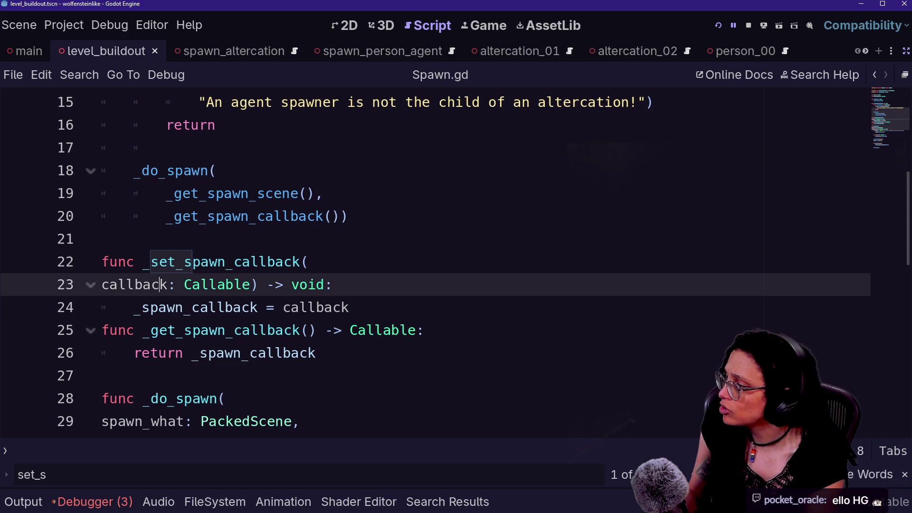
key("Down")
key("Up")
key("shift+Right")
key("shift+Right")
key("shift+Right")
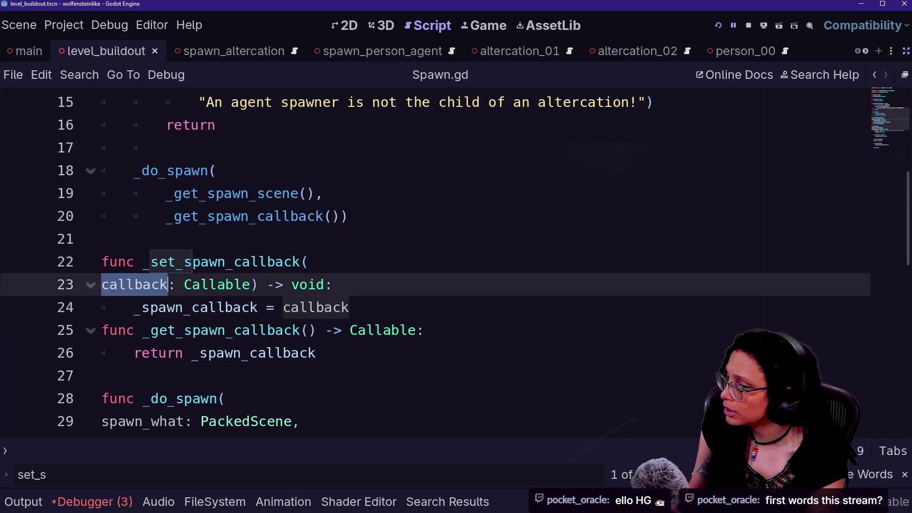
key("BackSpace")
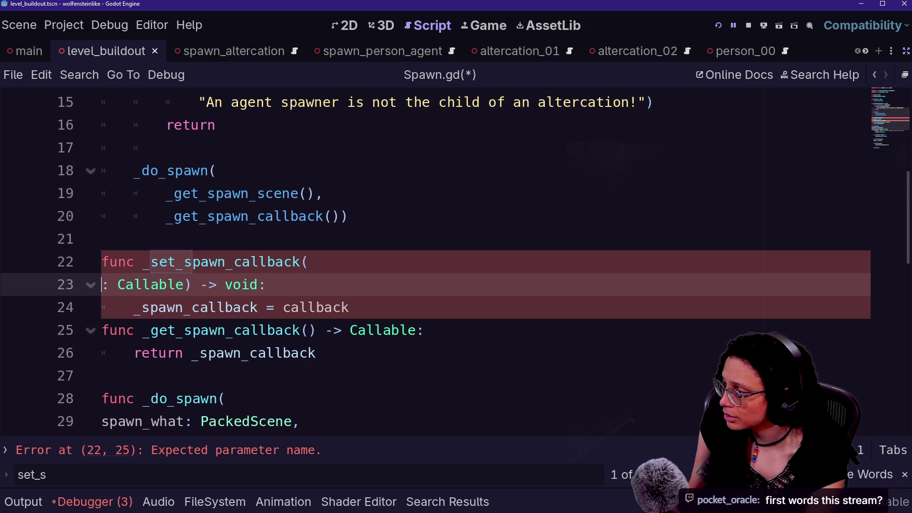
type("callback_string")
Change the parameter's type from Callable to 'String,'
key("Right")
key("Right")
key("shift+Right")
key("shift+Right")
key("shift+Right")
type("String,Altercation")
key("BackSpace")
key("BackSpace")
key("BackSpace")
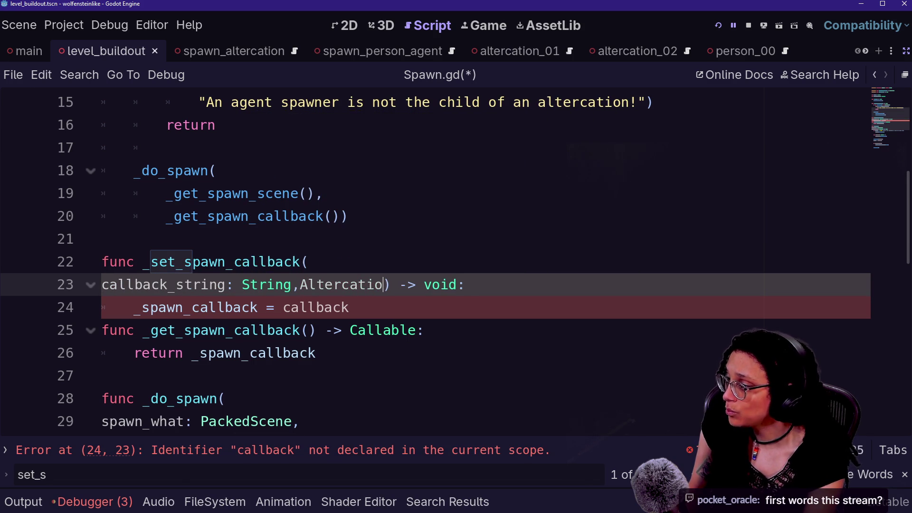
Add a second parameter line 'parameters: Array[Variant]' to the signature
key("Return")
type("parameters=")
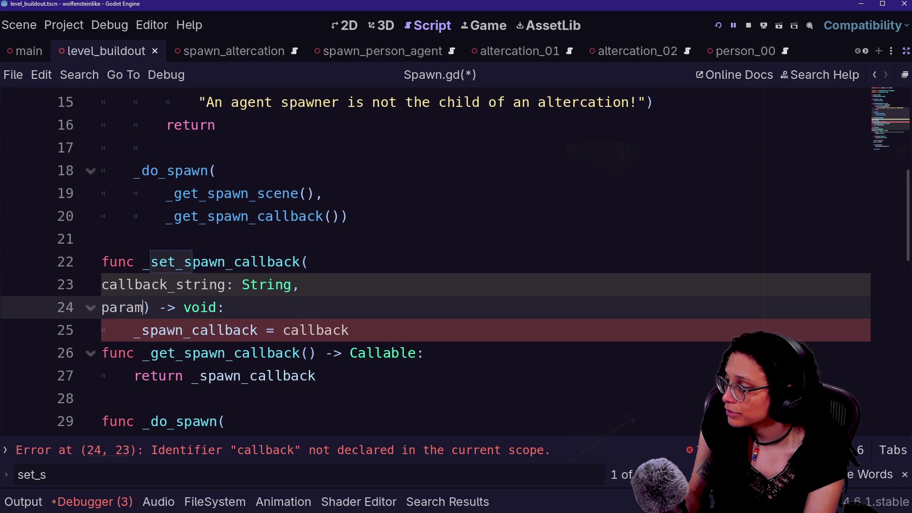
key("BackSpace")
key("BackSpace")
type("=")
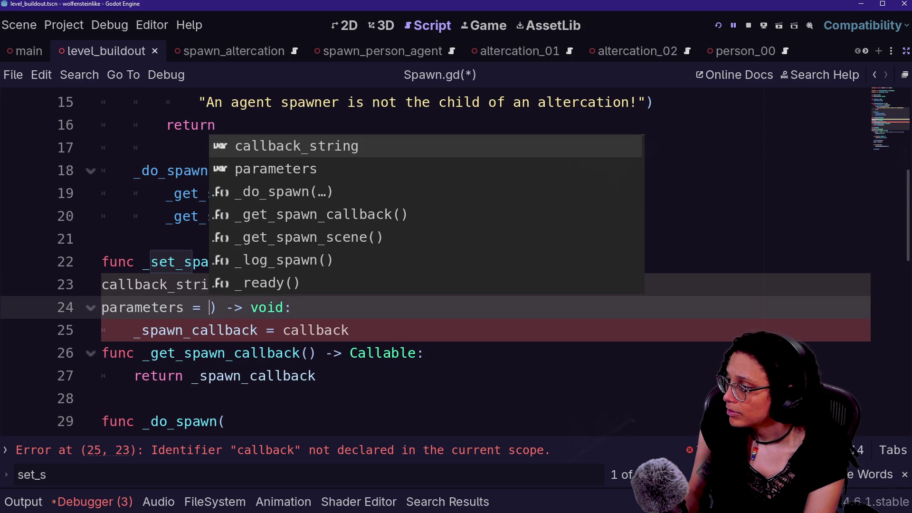
key("BackSpace")
key("BackSpace")
key("BackSpace")
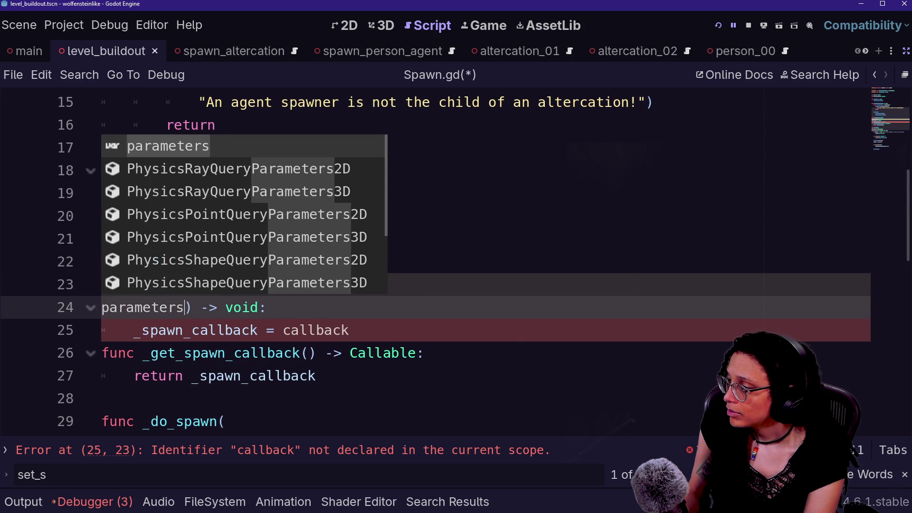
key("Escape")
type(": Array[Variant")
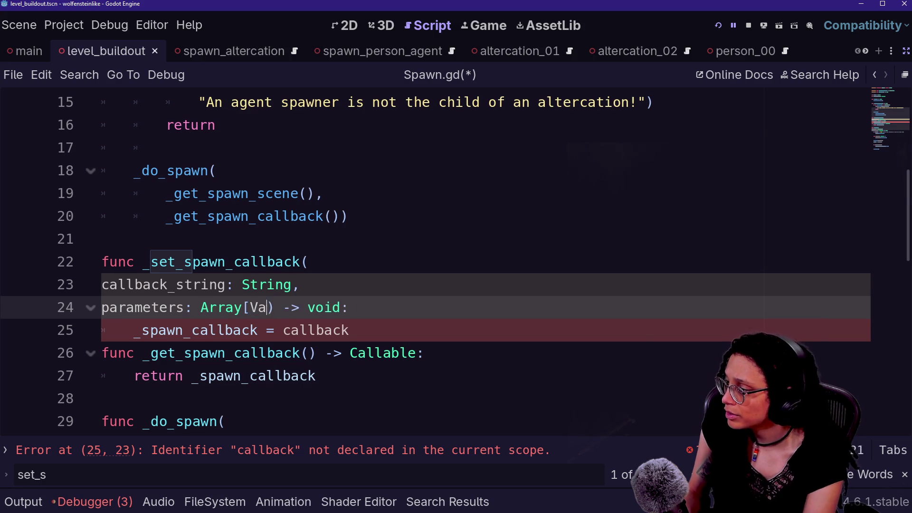
type("]")
Insert a blank line at the top of the _set_spawn_callback body
left_click(350, 330)
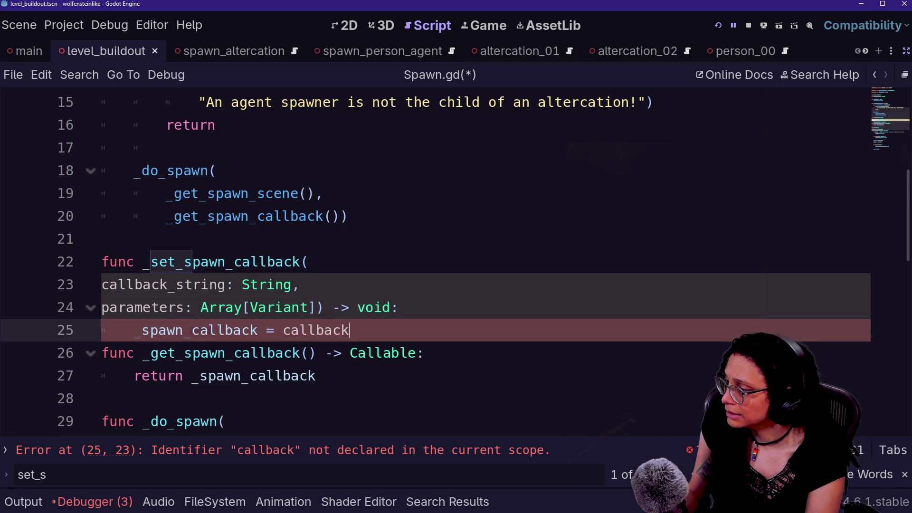
left_click(399, 307)
key("Return")
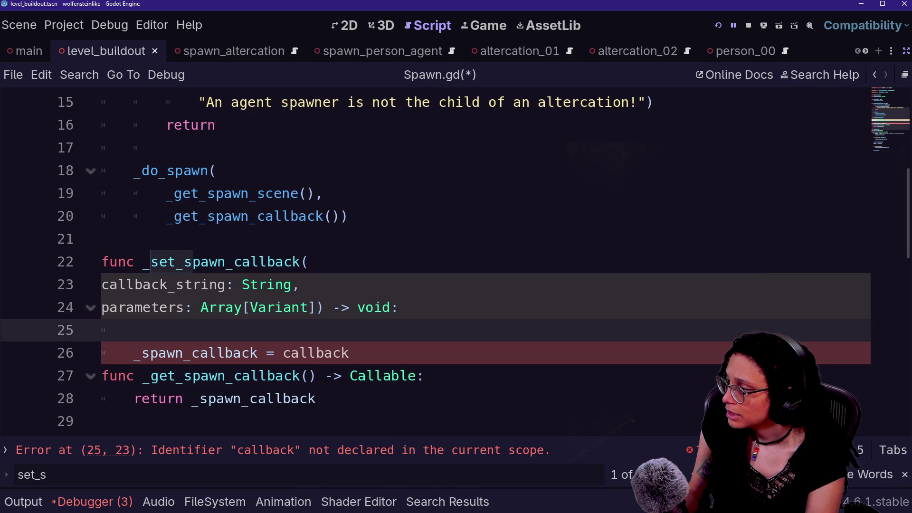
Declare a local 'var spawn_callback: Callable' at the start of the function body
key("BackSpace")
type("varr")
key("BackSpace")
key("BackSpace")
key("BackSpace")
key("BackSpace")
key("Tab")
type("var spawn_")
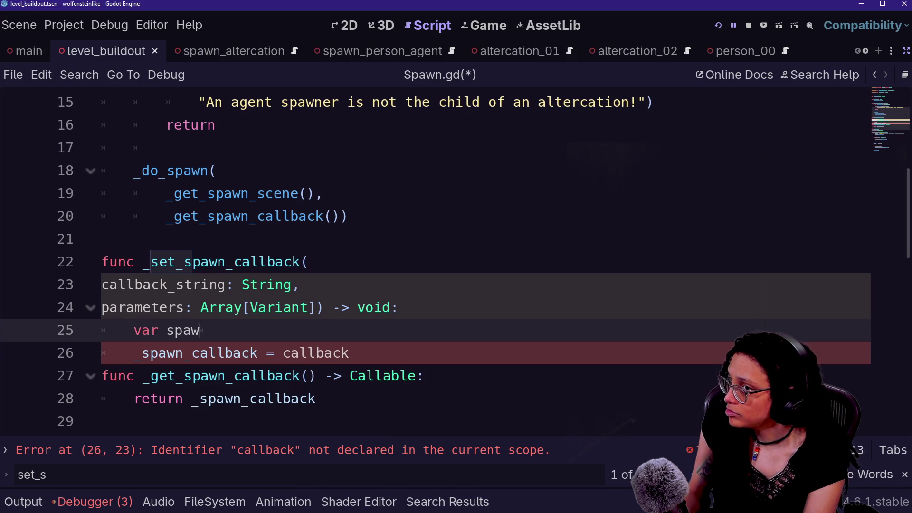
key("ctrl+equal")
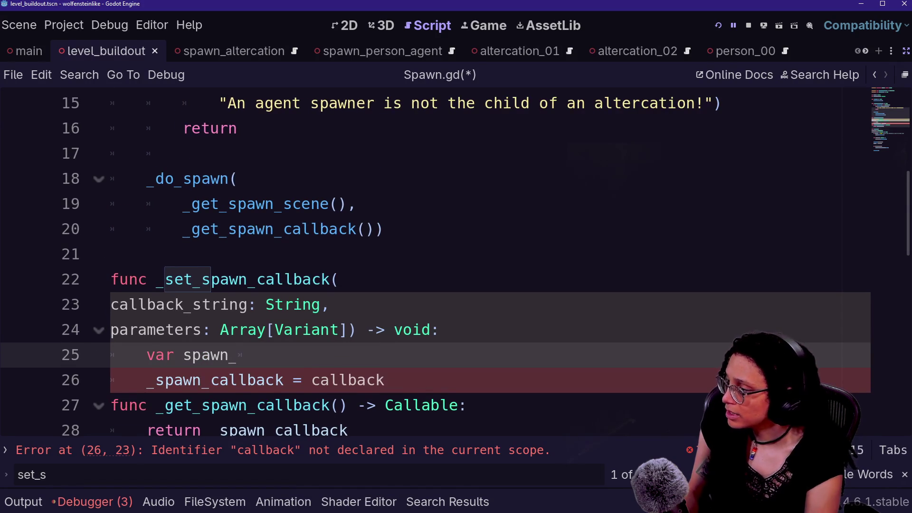
type("calba")
key("BackSpace")
key("BackSpace")
type("lback")
key("BackSpace")
type(": Callabale")
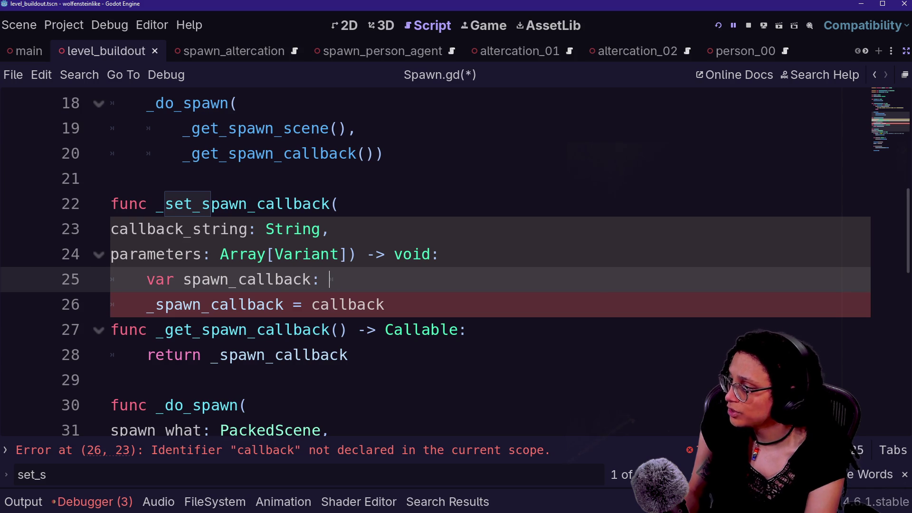
key("BackSpace")
key("BackSpace")
key("BackSpace")
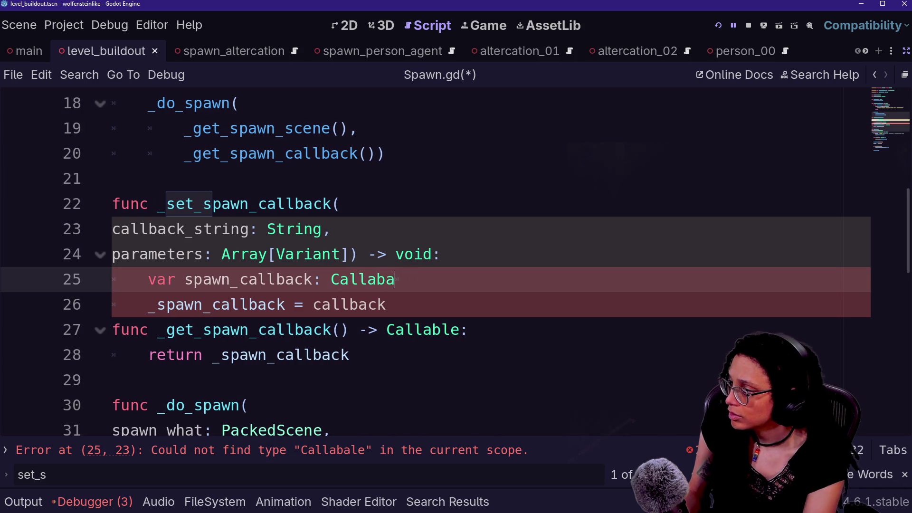
type("ble")
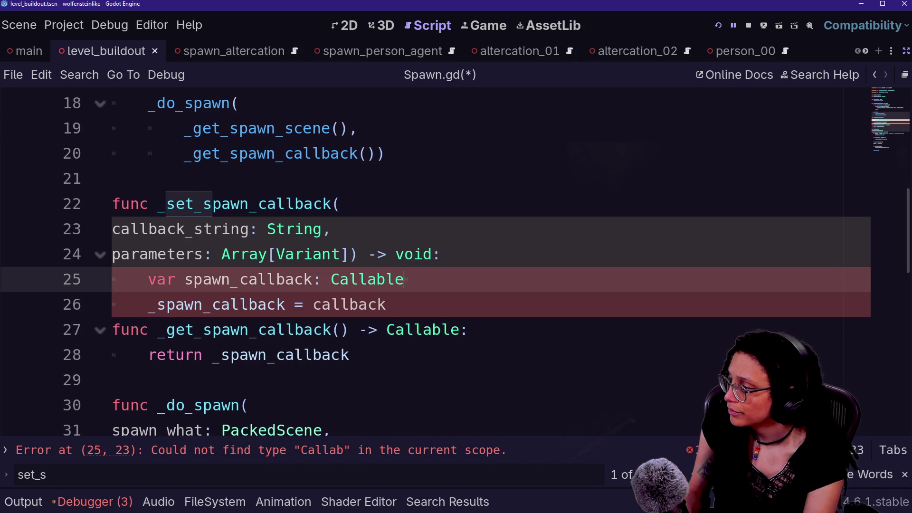
Continue the declaration with '= \' and begin 'Callable(' on the next line
key("Return")
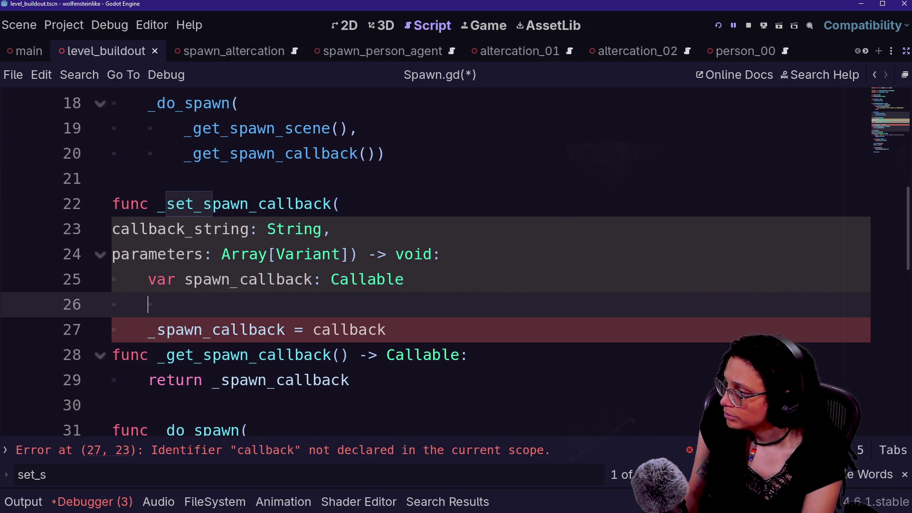
key("BackSpace")
key("BackSpace")
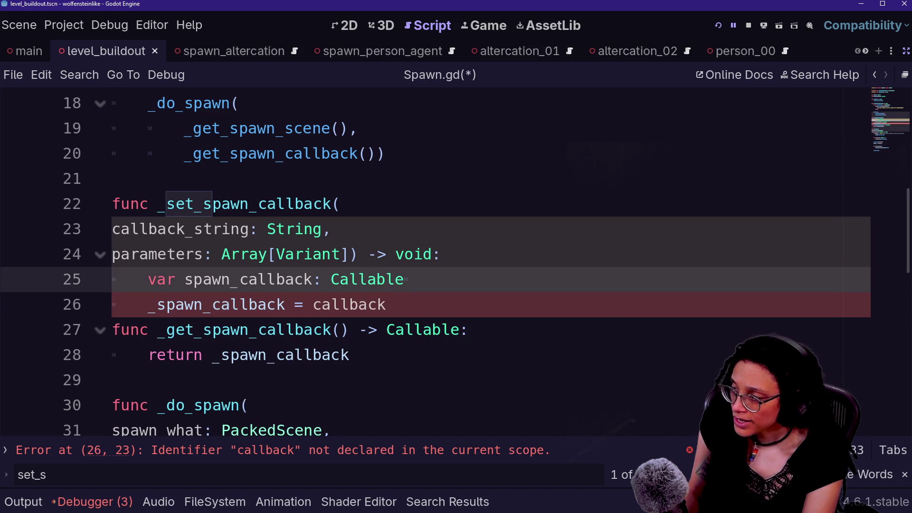
type("=")
key("Return")
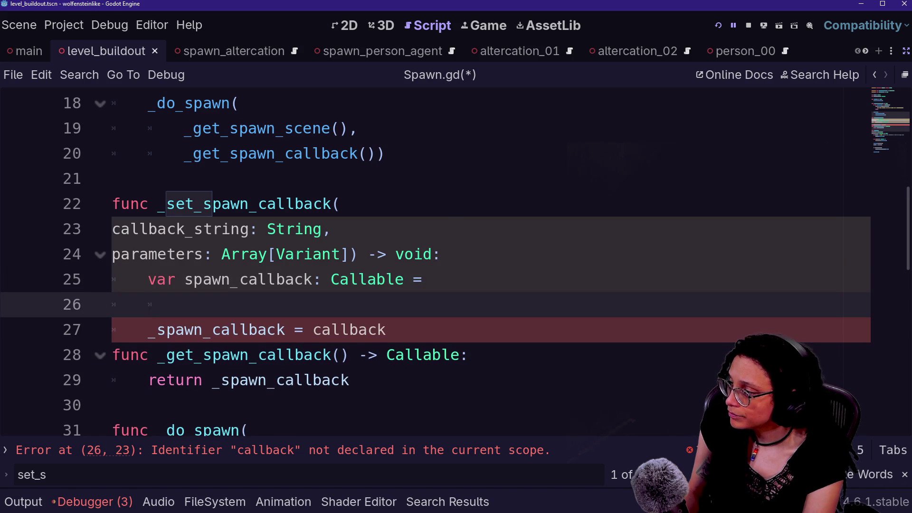
key("BackSpace")
key("BackSpace")
type("\\")
key("Return")
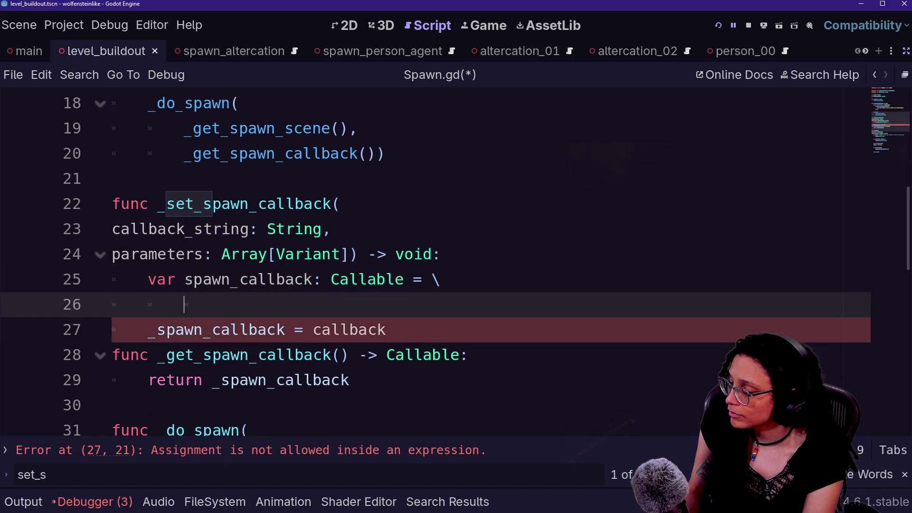
type("cakk")
key("BackSpace")
key("BackSpace")
key("BackSpace")
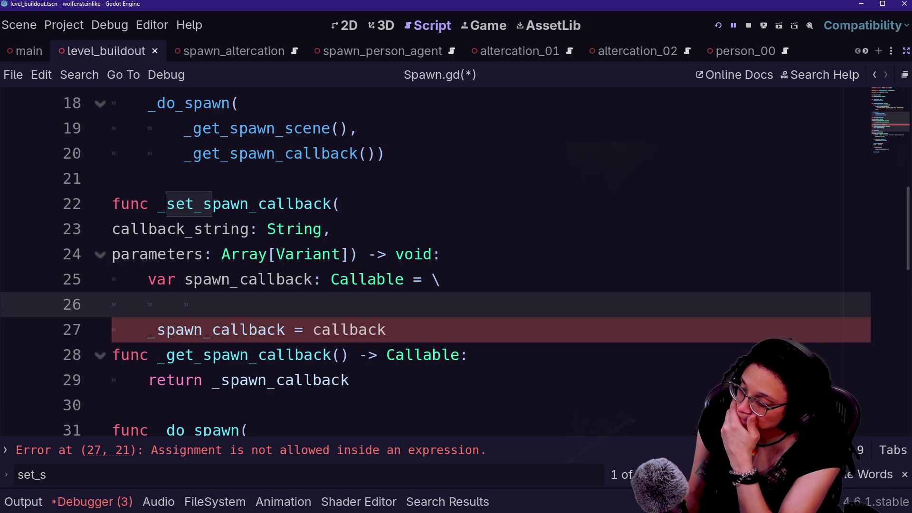
type("Callable(")
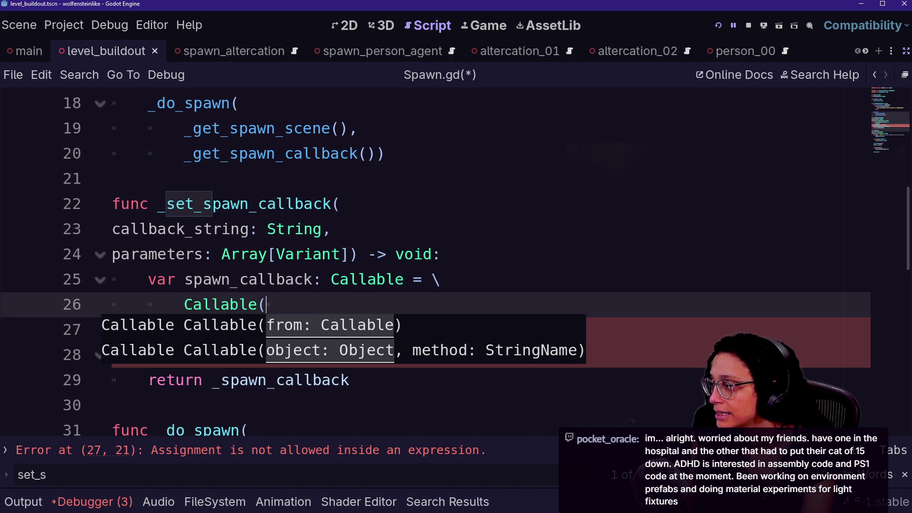
Pass callv(callback_string into Callable and retype the callback_string parameter as StringName
type("callbac")
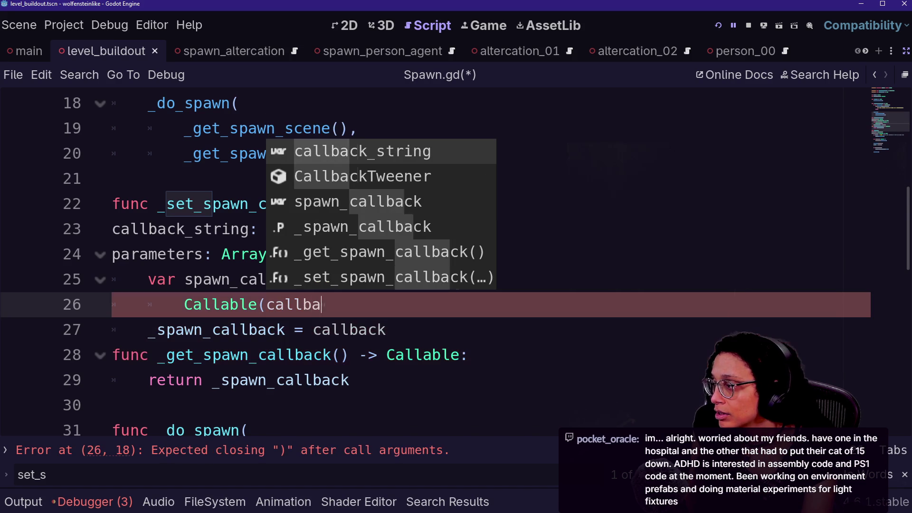
key("BackSpace")
key("BackSpace")
key("BackSpace")
type("callv(")
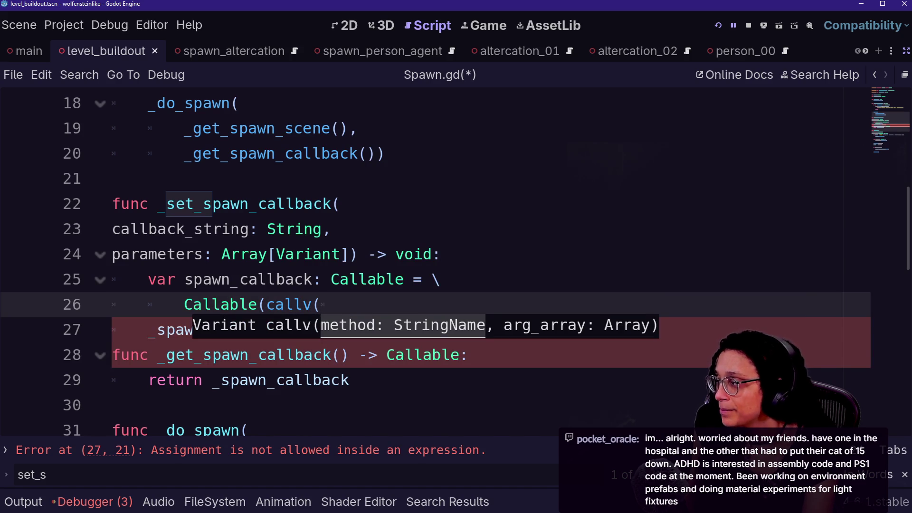
type("callback_st")
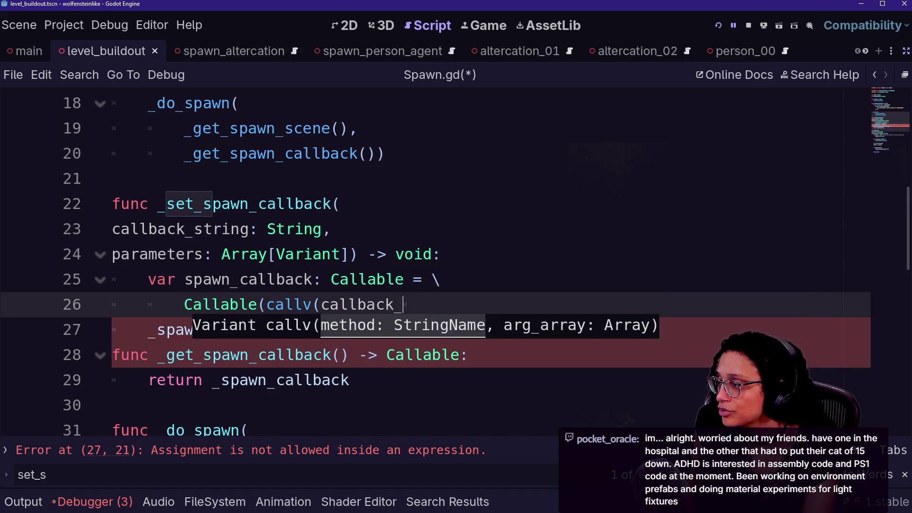
key("Return")
left_click(321, 229)
type("Name")
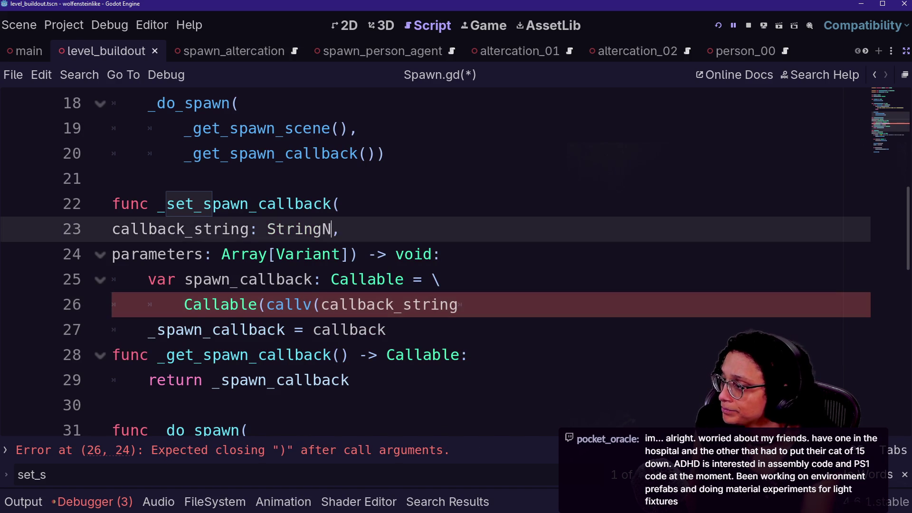
Put callback_string on its own line inside the callv call, followed by a comma
left_click(459, 304)
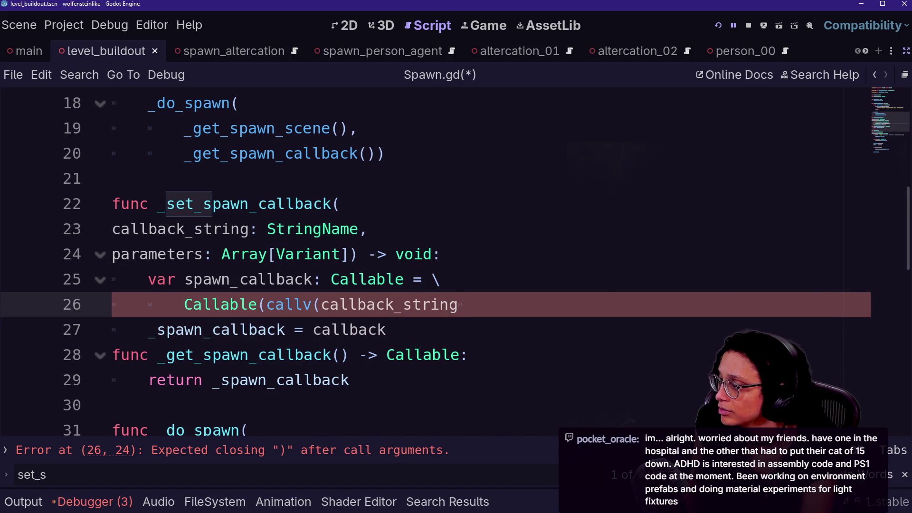
left_click(321, 305)
key("Return")
key("BackSpace")
key("End")
type("m")
key("BackSpace")
type(",")
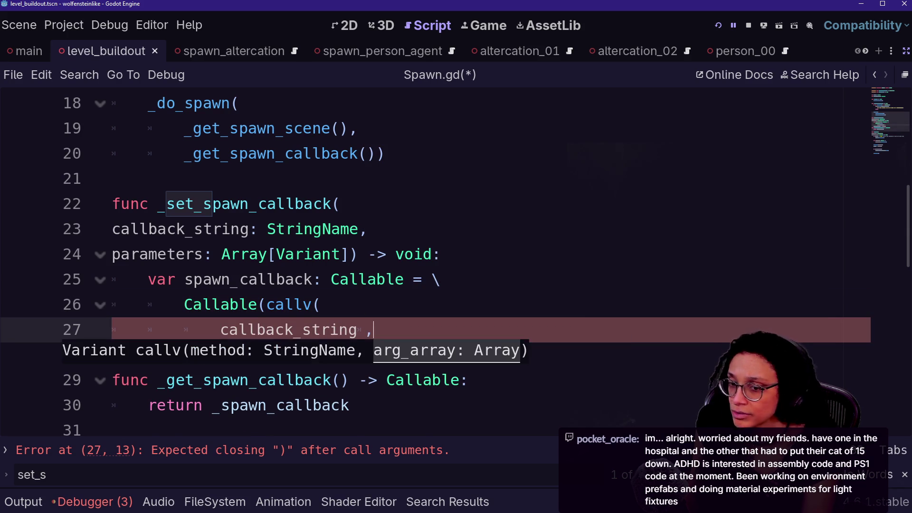
key("BackSpace")
key("BackSpace")
type(",")
left_click(404, 279)
left_click(367, 330)
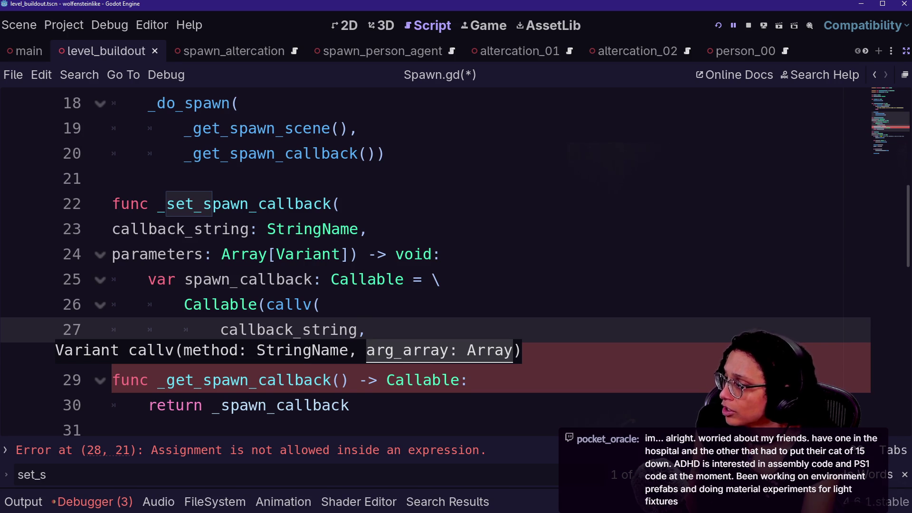
Add parameters as the second callv argument and close both parentheses
key("Return")
type("parame")
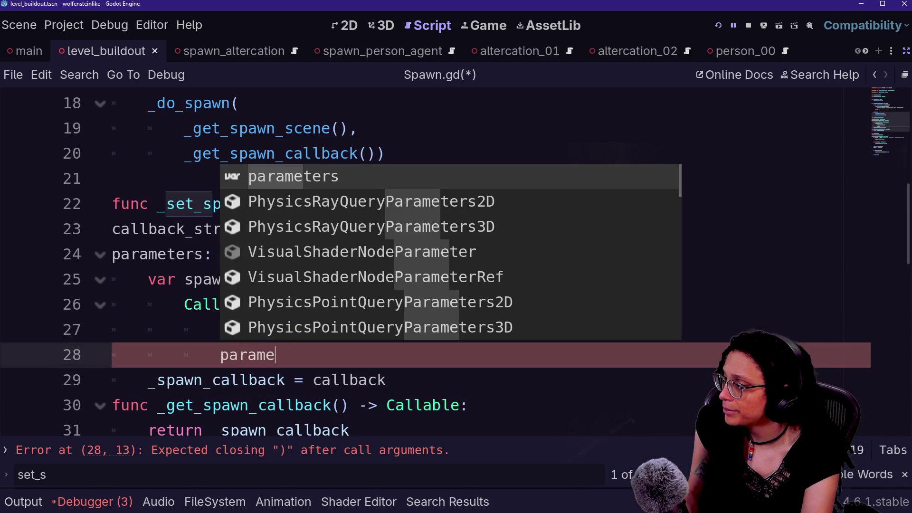
key("Return")
type(")")
left_click(295, 279)
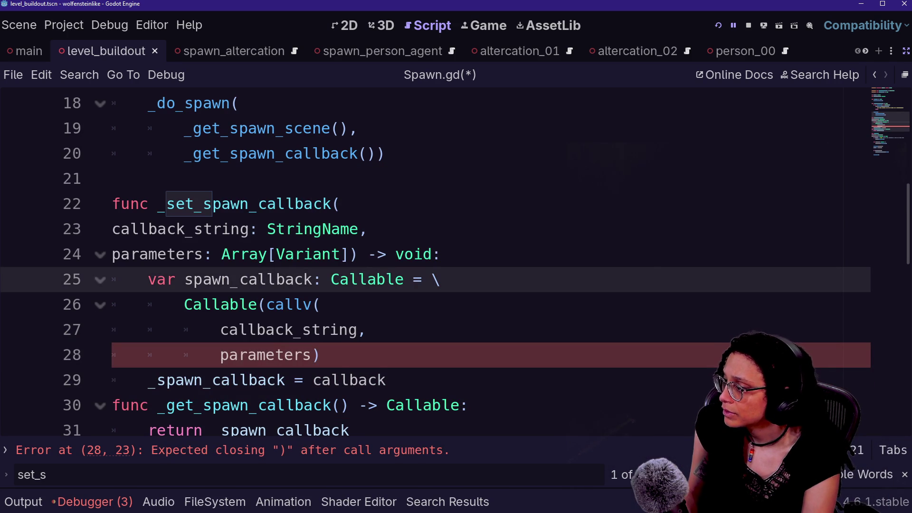
left_click(320, 355)
type(")")
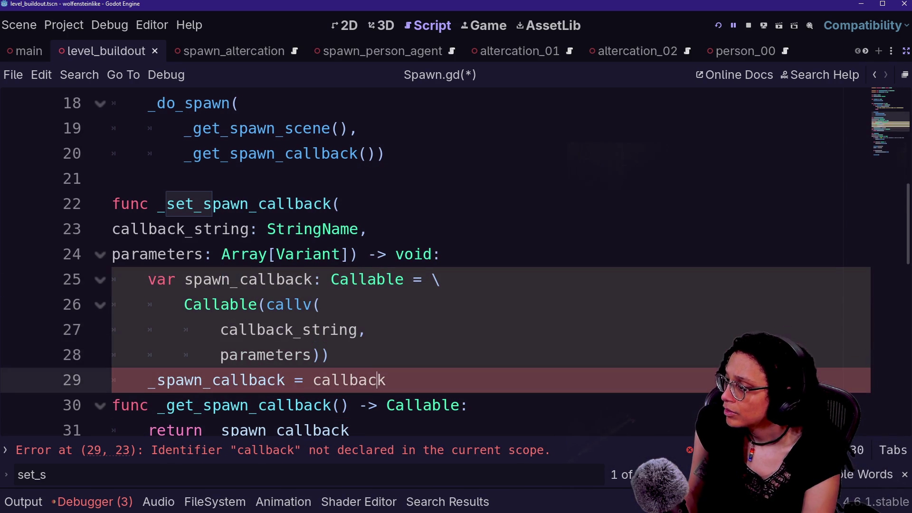
left_click(185, 304)
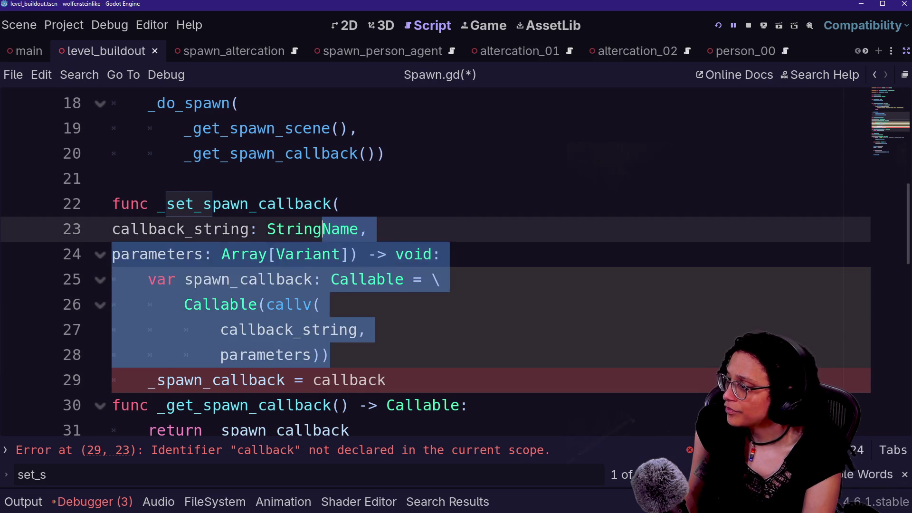
left_click(323, 229)
mouse_move(287, 305)
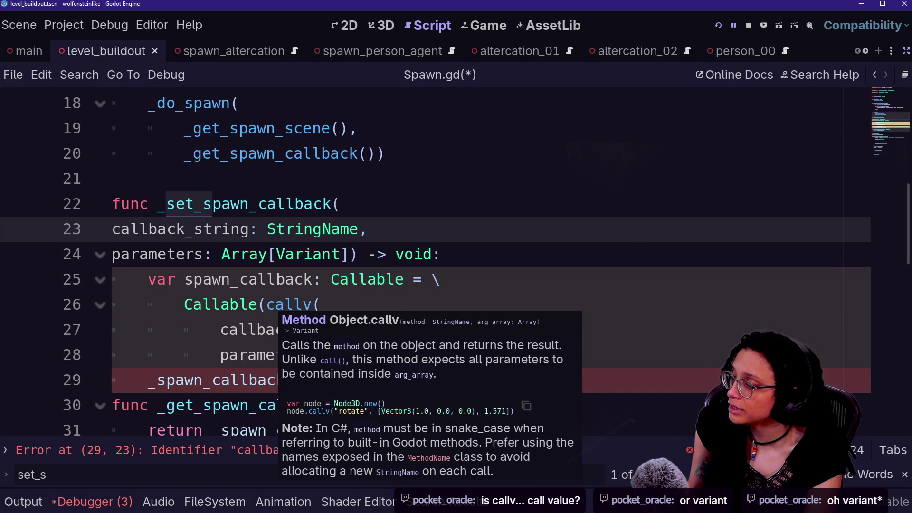
Open the Object class help from the callv tooltip and search it for 'call'
left_click(306, 306, "ctrl")
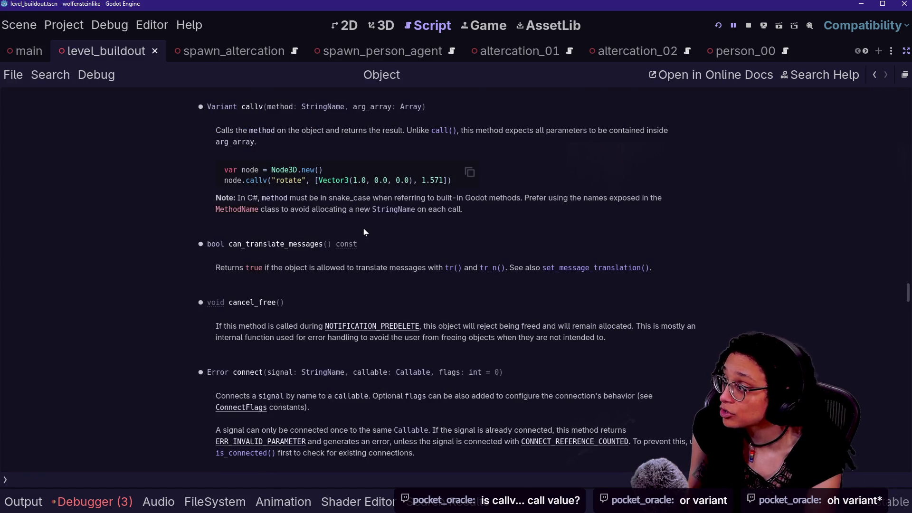
scroll(363, 230, "up", 5)
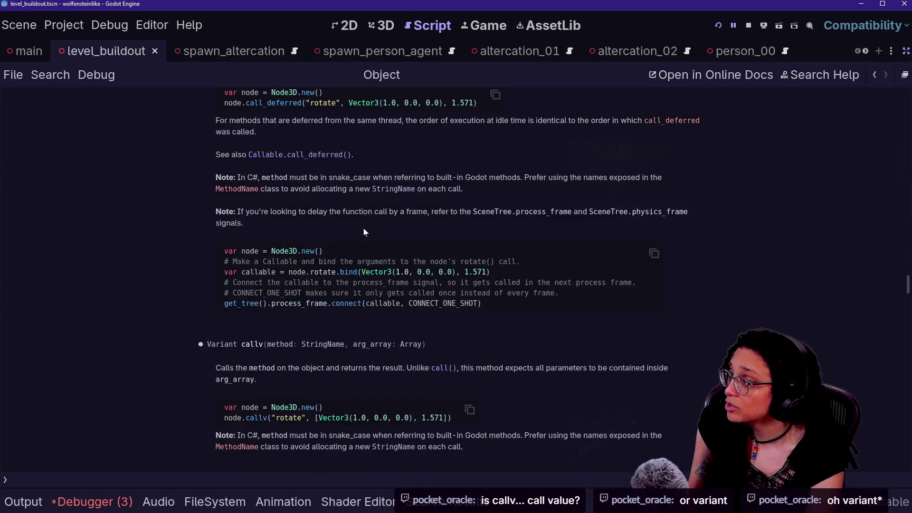
scroll(365, 232, "up", 2)
scroll(364, 232, "up", 2)
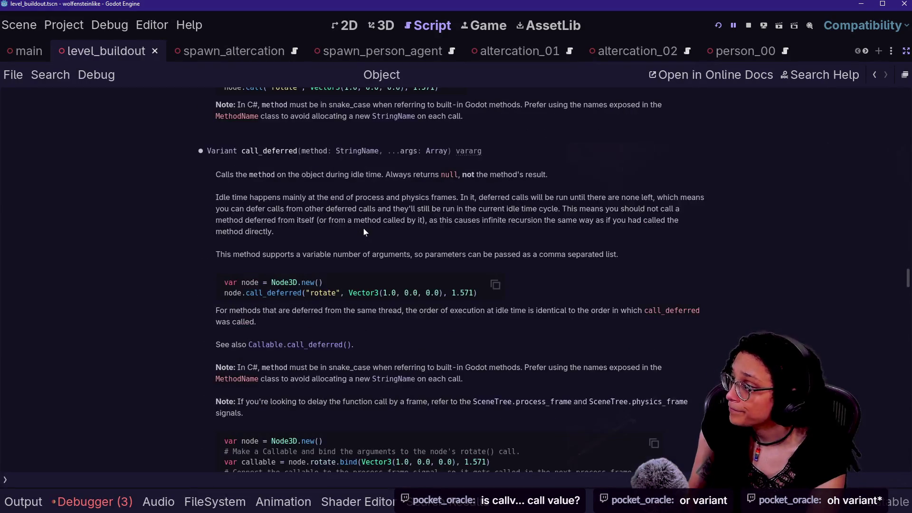
scroll(269, 254, "down", 4)
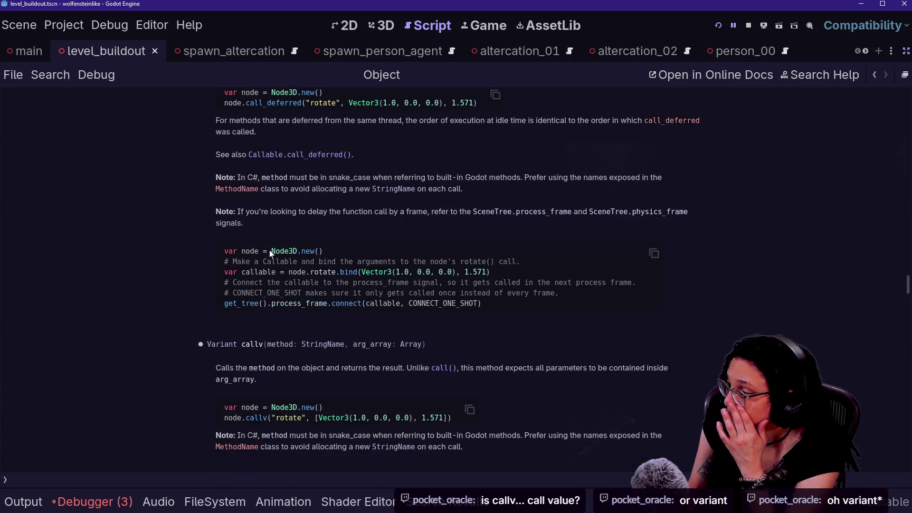
key("ctrl+f")
type("call")
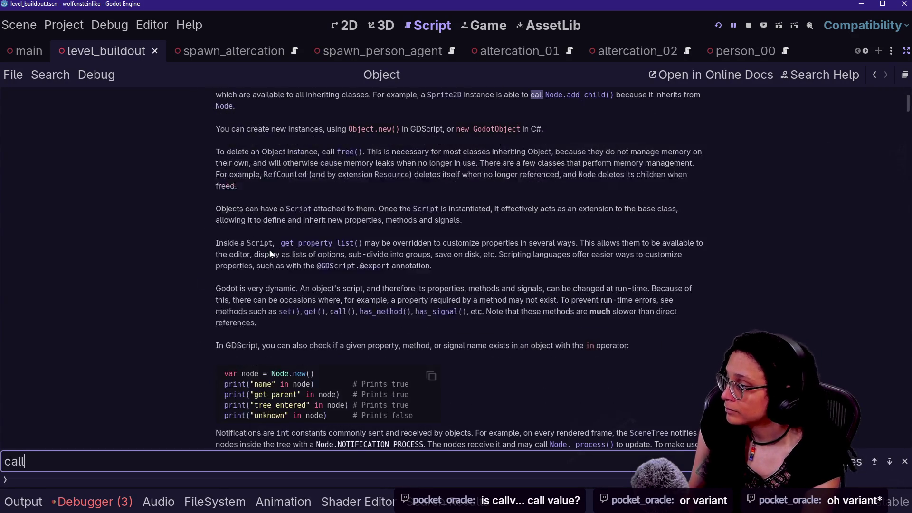
scroll(415, 294, "up", 10)
scroll(415, 295, "down", 15)
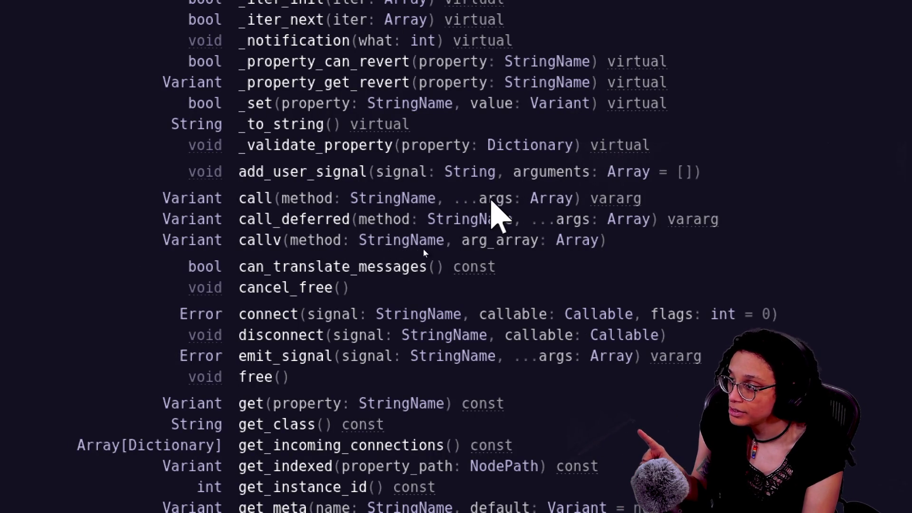
Highlight the call, call_deferred and callv signatures, then clear the highlights
left_click_drag(444, 200, 495, 199)
mouse_move(281, 198)
left_mouse_down()
mouse_move(529, 197)
mouse_move(436, 198)
left_mouse_up()
left_click_drag(643, 198, 358, 466)
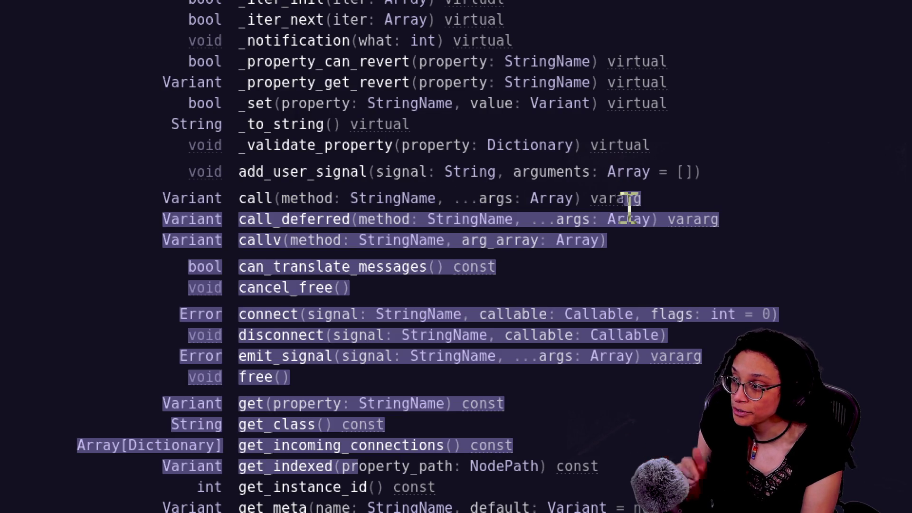
left_click(564, 251)
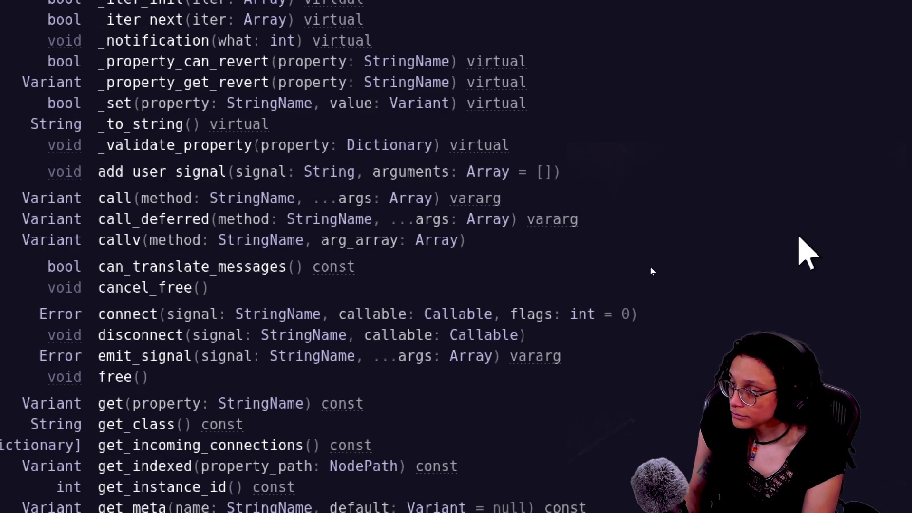
Write the note 'call: call(method, param1, param2, etc,)' and start a 'callv:' line
left_click(722, 240)
key("t")
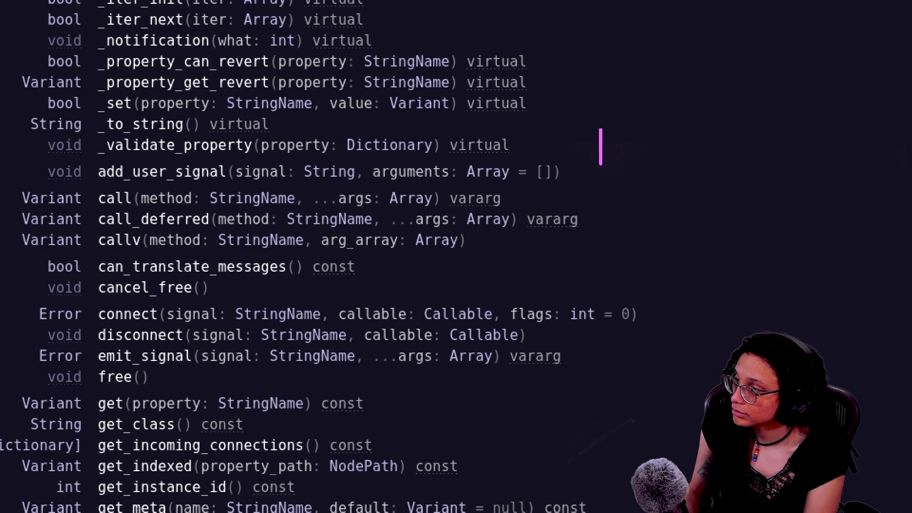
type("call:")
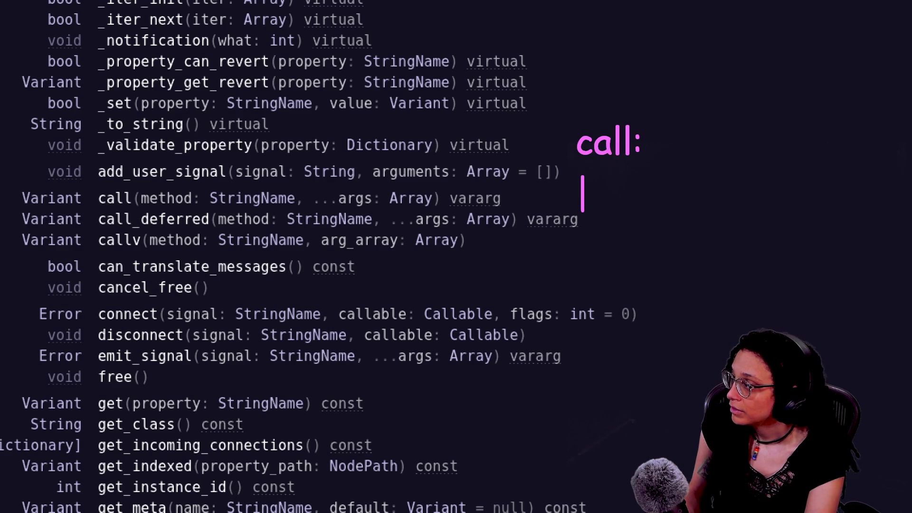
type("call(method, ")
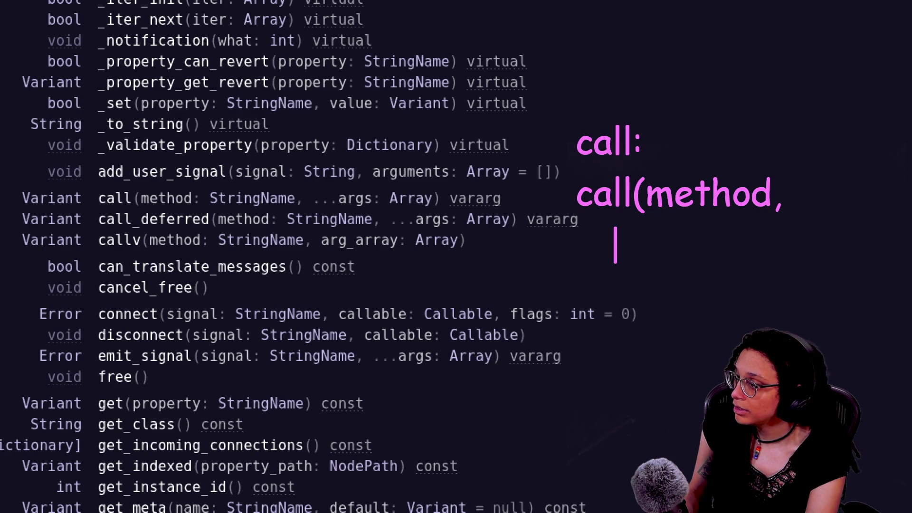
type("  param")
key("Caps_Lock")
type("1,PARAM")
key("Caps_Lock")
key("BackSpace")
key("BackSpace")
key("BackSpace")
key("BackSpace")
key("BackSpace")
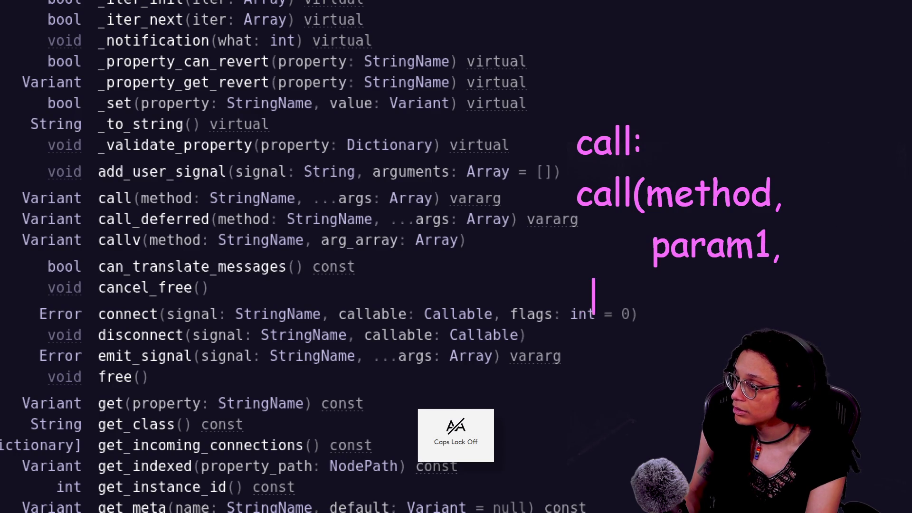
type("p")
key("BackSpace")
type("p")
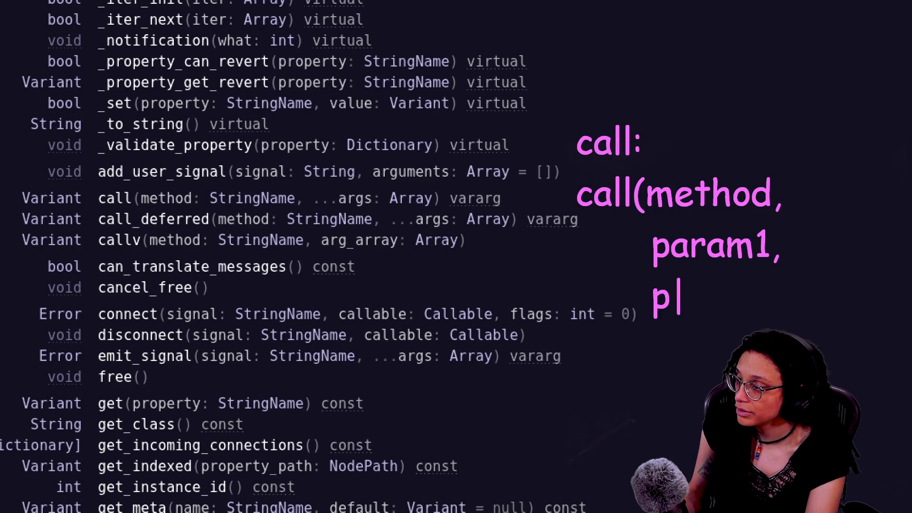
type("aram2,")
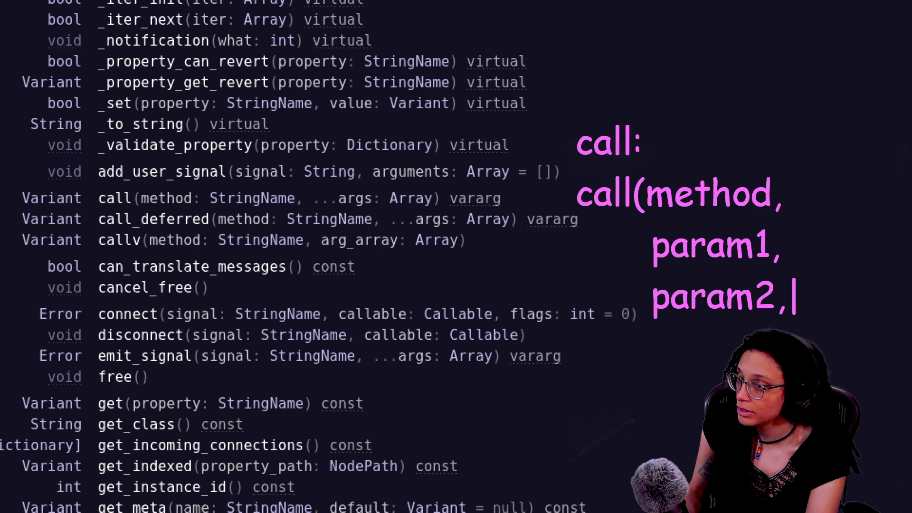
type(" etc,)")
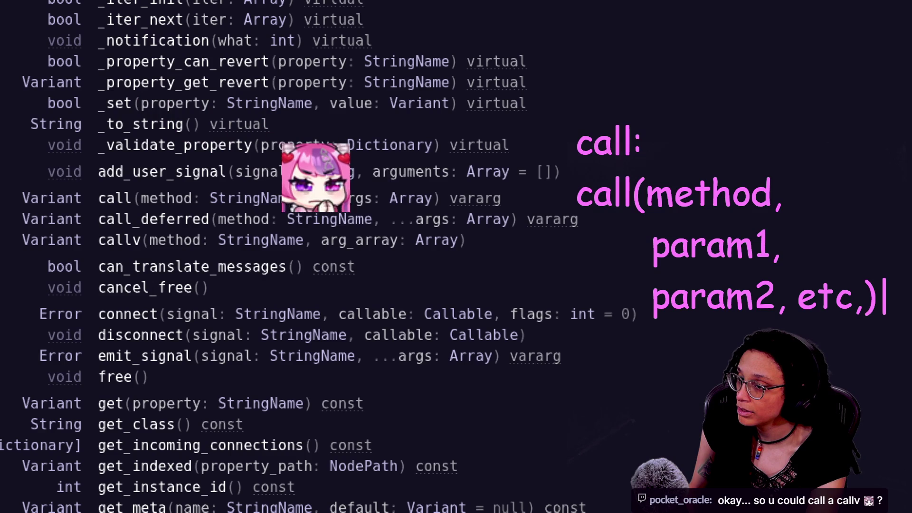
key("Return")
key("Return")
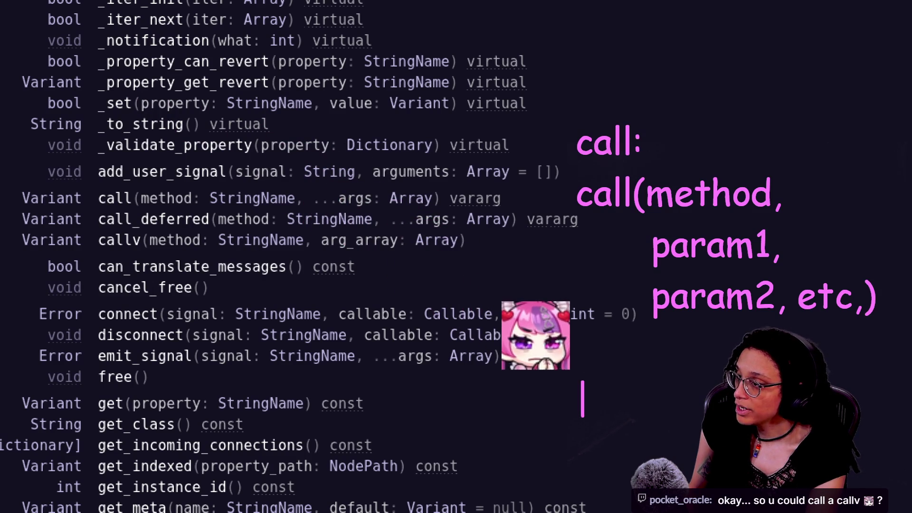
type("callv")
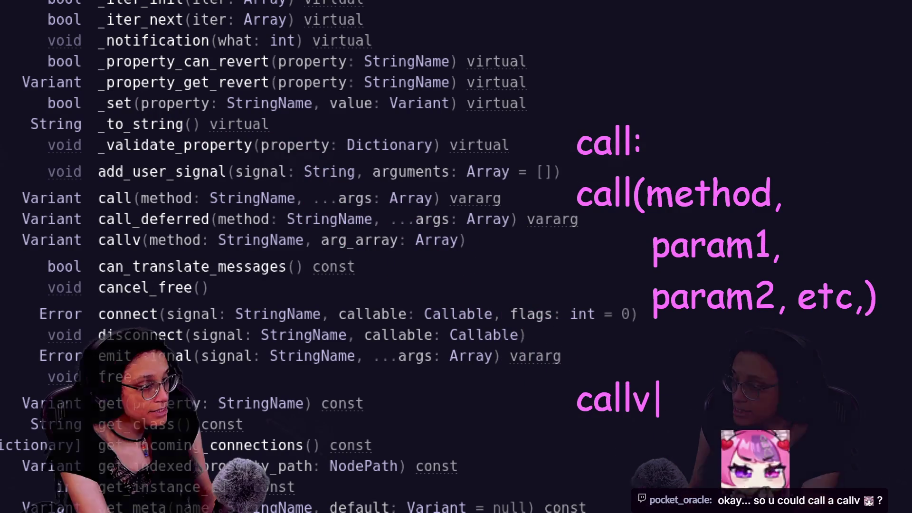
type(":")
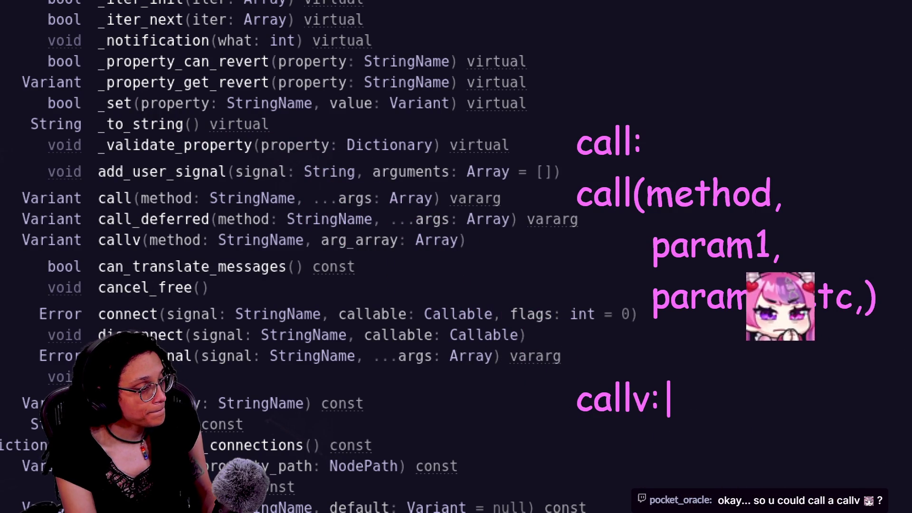
Start the callv example as 'callv(method,' in the annotation
key("Return")
type("callv")
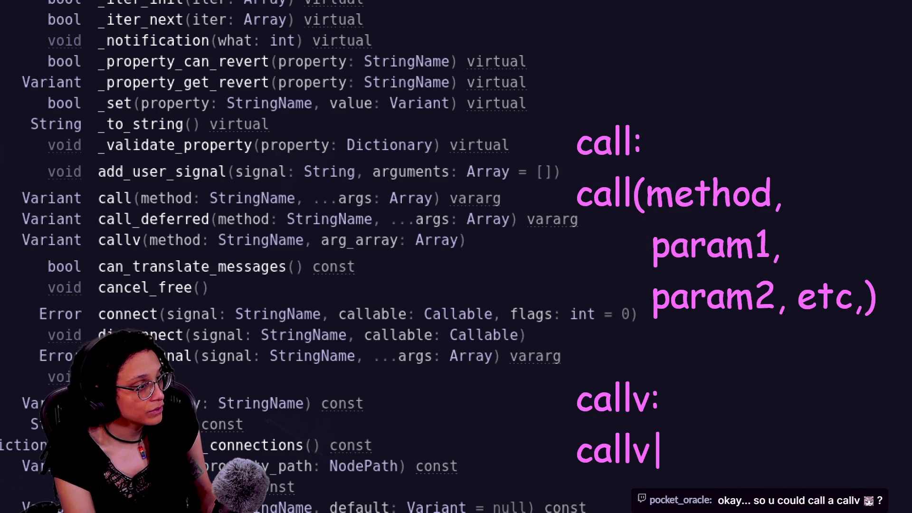
type("(method")
key("BackSpace")
type("od, ")
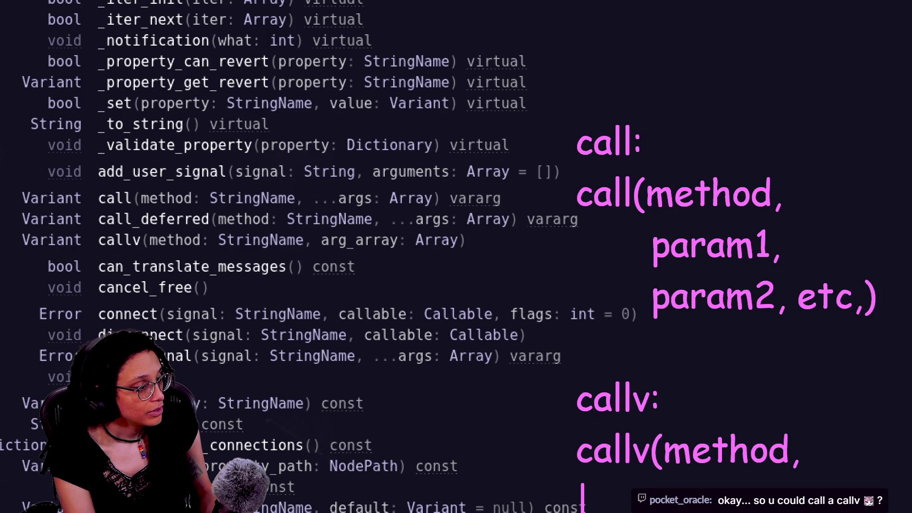
type("parameter")
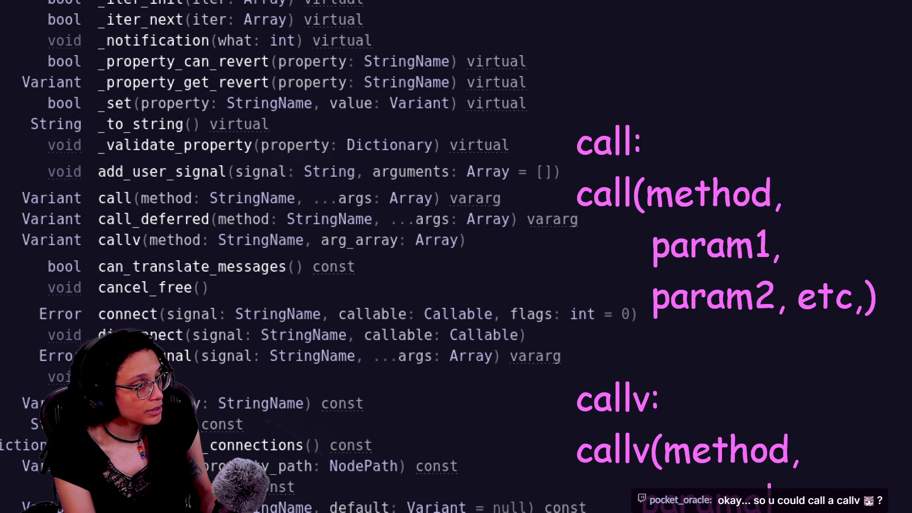
key("BackSpace")
key("BackSpace")
key("BackSpace")
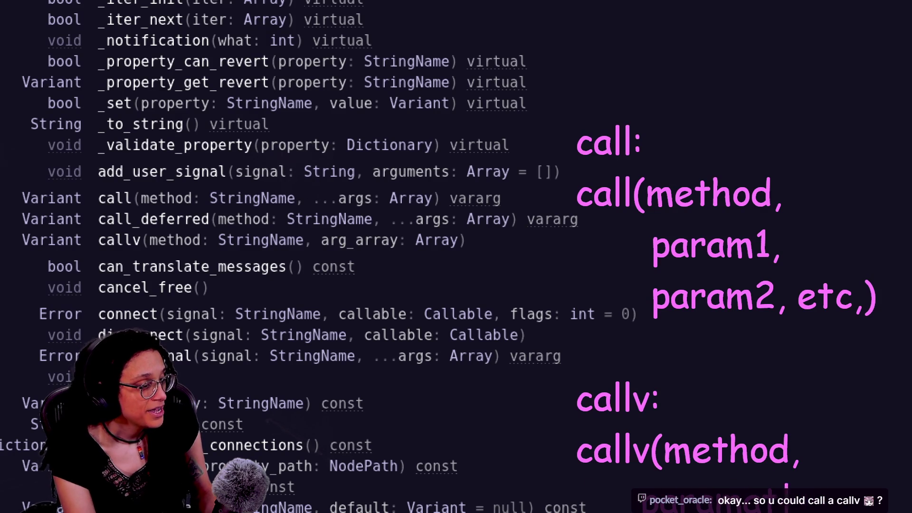
key("BackSpace")
key("BackSpace")
key("BackSpace")
type("(")
key("BackSpace")
type("v(method,")
key("Return")
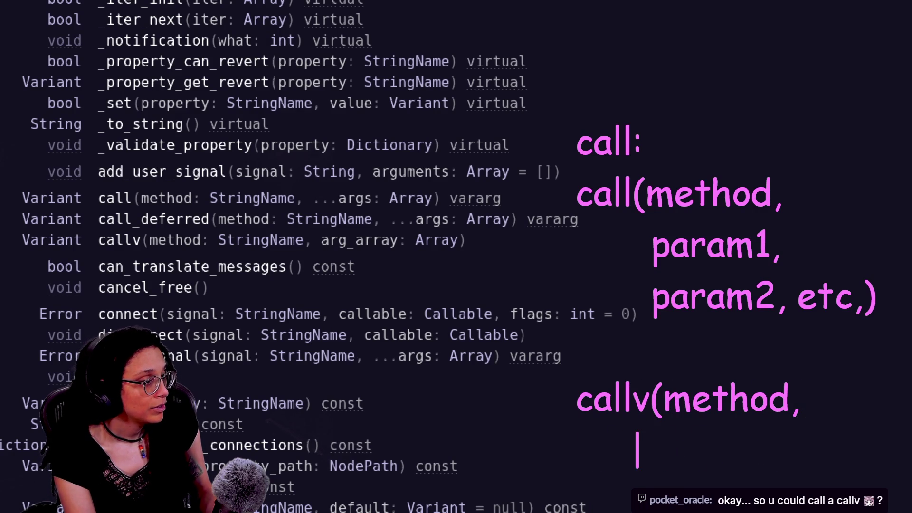
Add the array argument '[param1,2,etc])' on the next annotation line
type("parameter_")
key("BackSpace")
key("BackSpace")
key("BackSpace")
type("ters)(")
key("BackSpace")
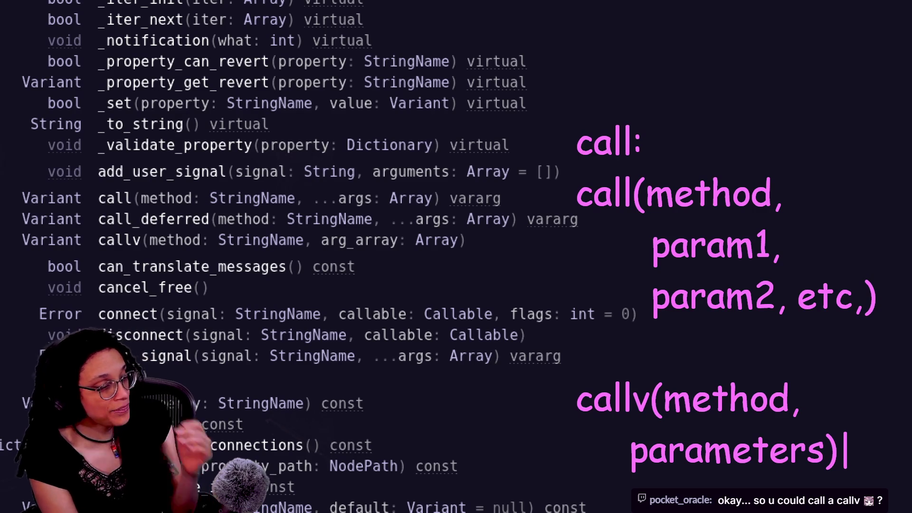
key("BackSpace")
key("BackSpace")
key("BackSpace")
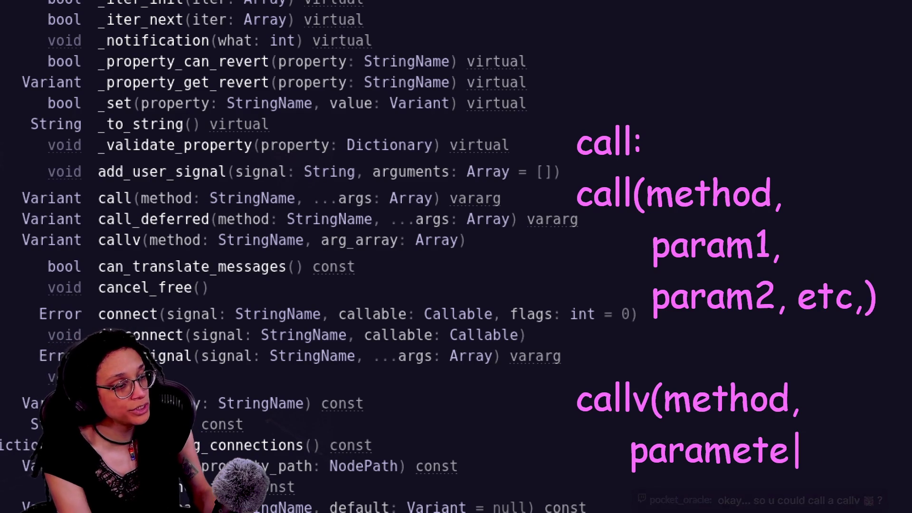
key("BackSpace")
key("BackSpace")
key("BackSpace")
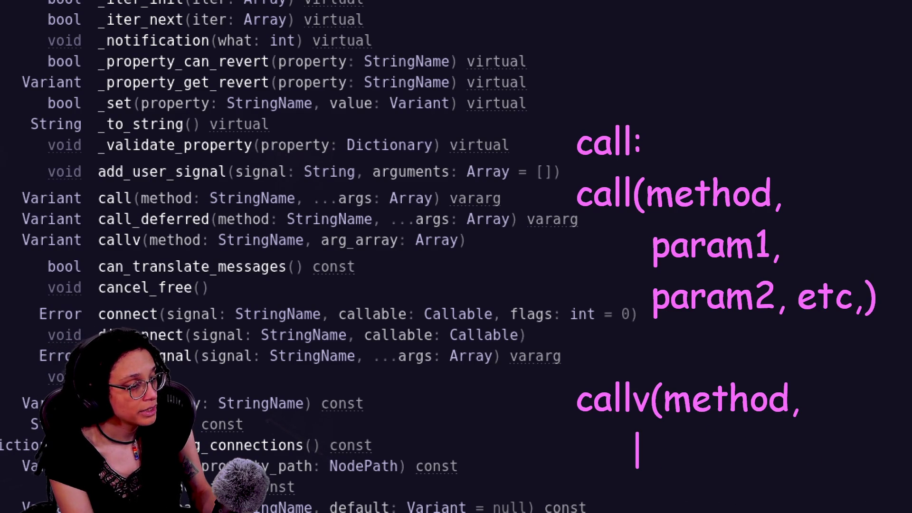
type("[parameters")
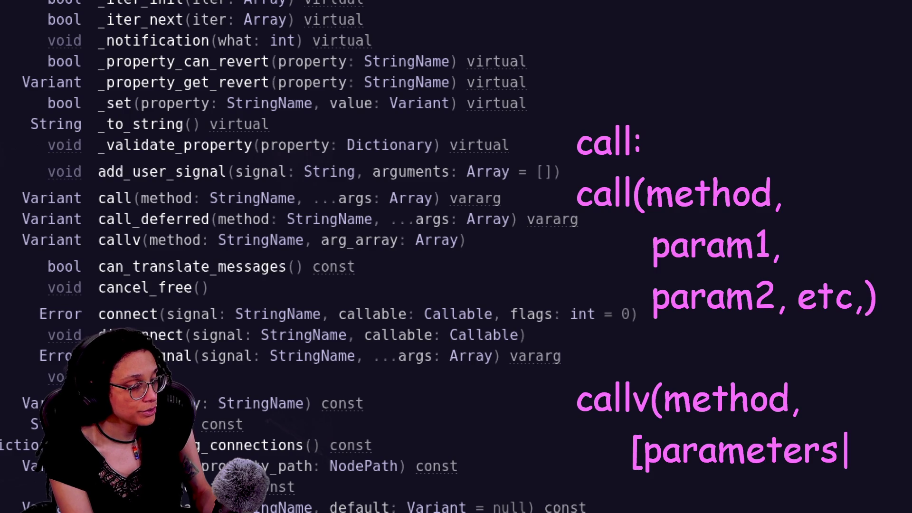
key("BackSpace")
key("BackSpace")
key("BackSpace")
type("1, ")
type("p")
key("BackSpace")
type("2,etc])")
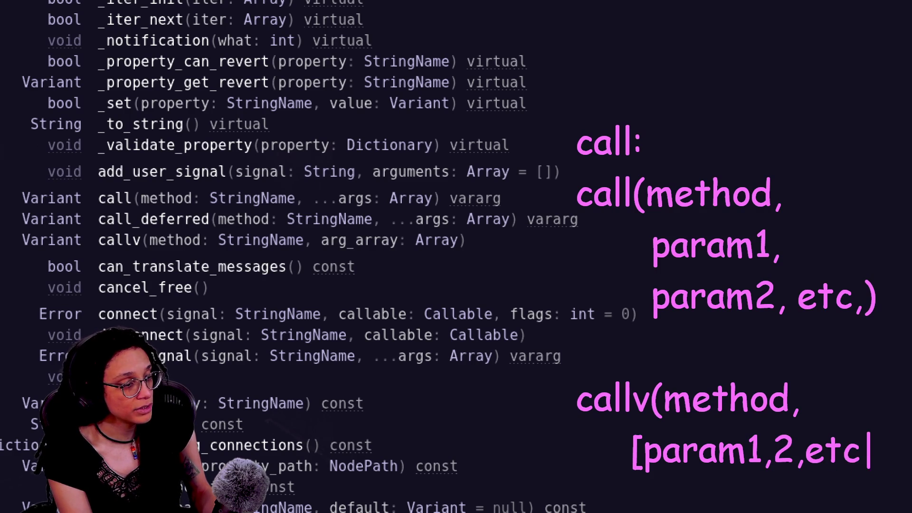
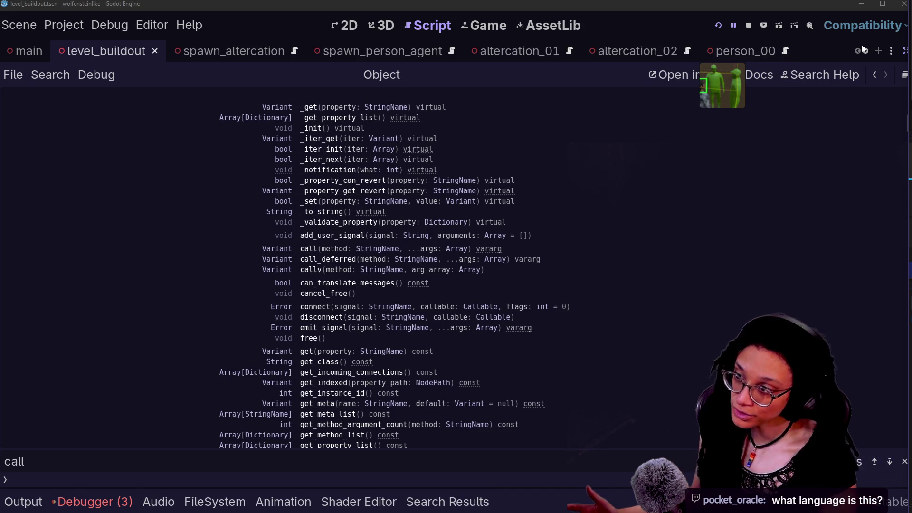
Return from the Object docs to Spawn.gd and look over lines 21–27 of _set_spawn_callback
left_click(877, 76)
left_click(114, 178)
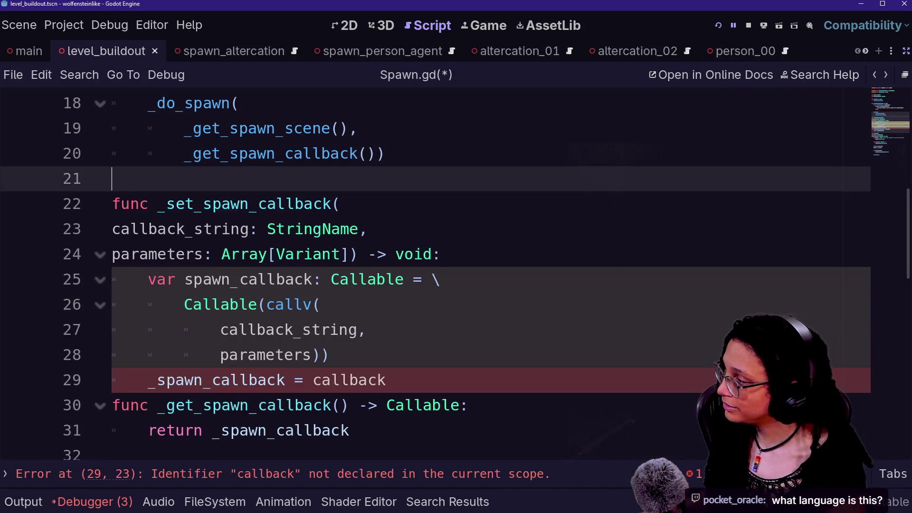
left_click(442, 254, "shift")
left_click(321, 305)
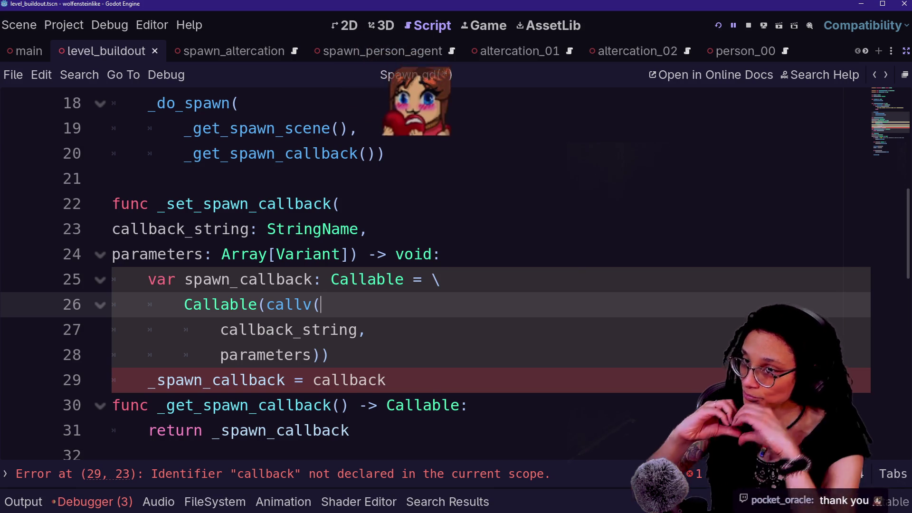
left_click(367, 330)
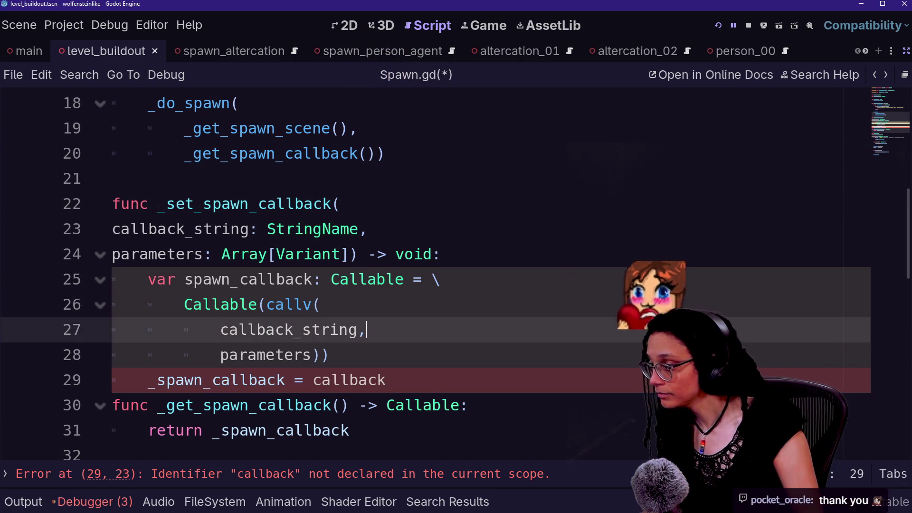
Step through the erroring line 29, then select the callv call spanning lines 26–28
left_click(386, 381)
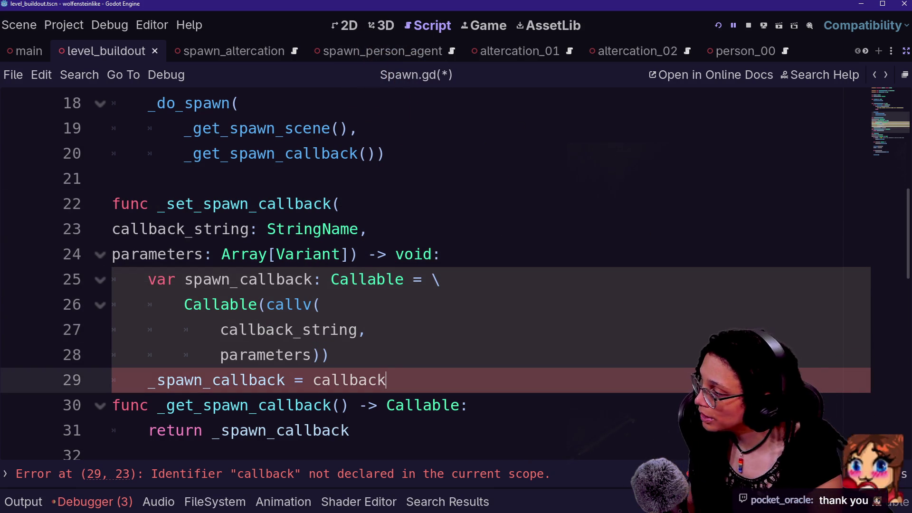
left_click(441, 254)
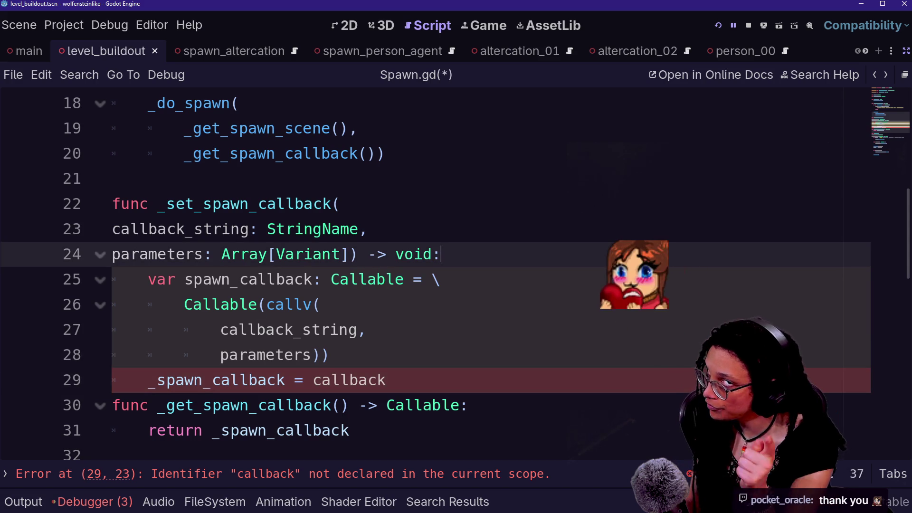
key("Down")
key("Down")
key("Down")
key("Down")
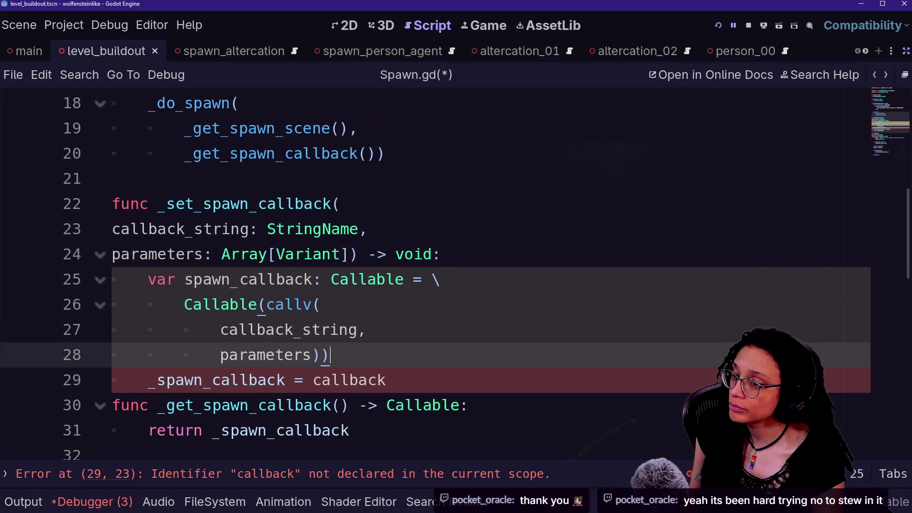
key("Down")
key("Down")
key("Down")
key("Up")
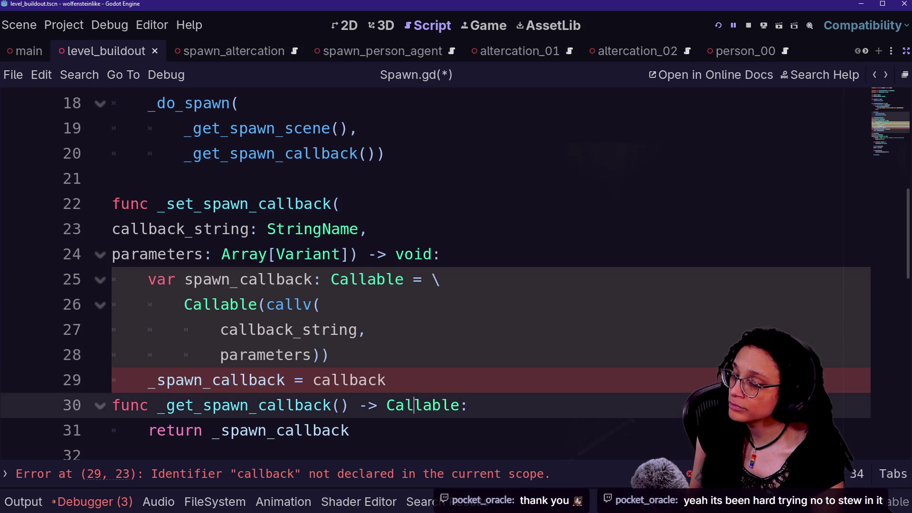
left_click(387, 345)
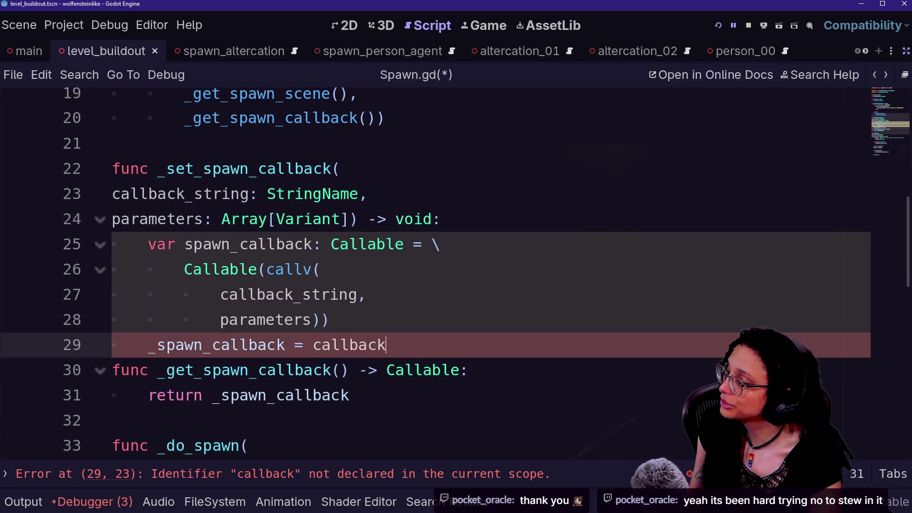
mouse_move(267, 270)
left_mouse_down()
mouse_move(376, 295)
mouse_move(330, 320)
left_mouse_up()
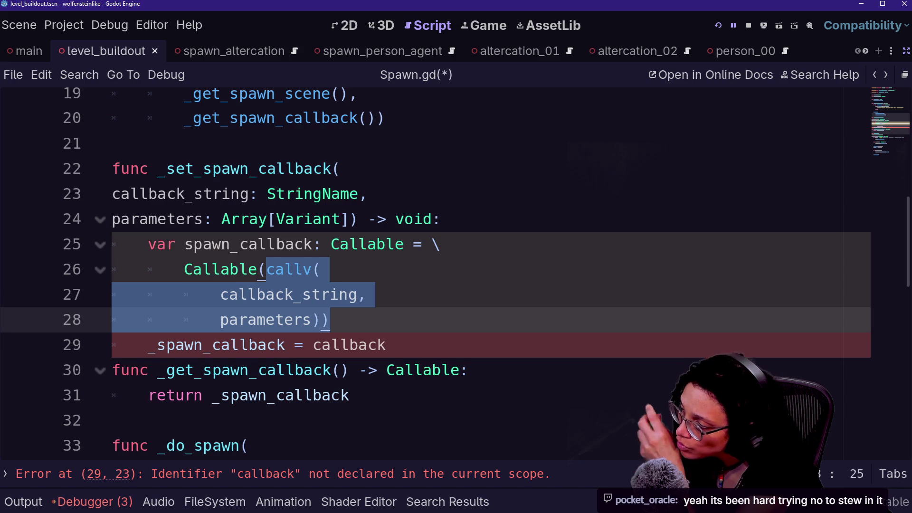
mouse_move(328, 320)
left_mouse_down()
mouse_move(147, 294)
mouse_move(230, 245)
mouse_move(152, 245)
mouse_move(322, 219)
left_mouse_up()
mouse_move(239, 269)
left_mouse_down()
mouse_move(306, 244)
mouse_move(148, 244)
left_mouse_up()
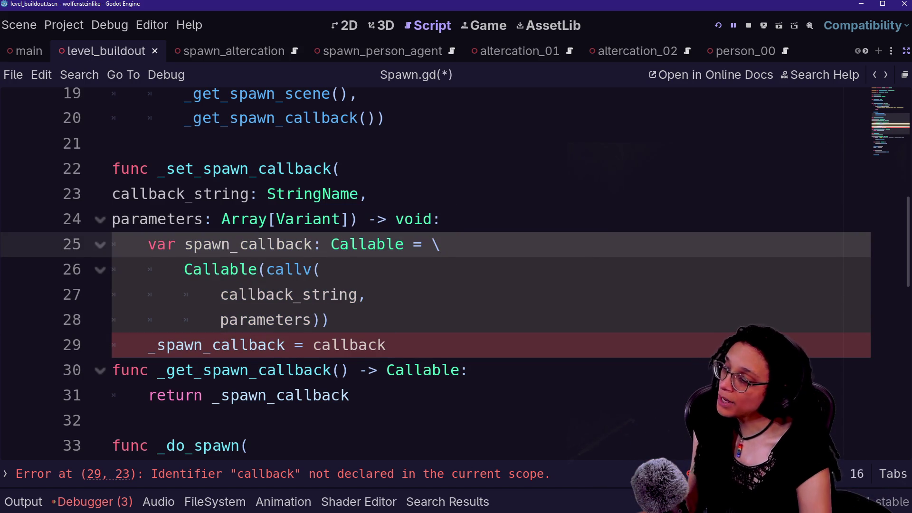
left_click(330, 319)
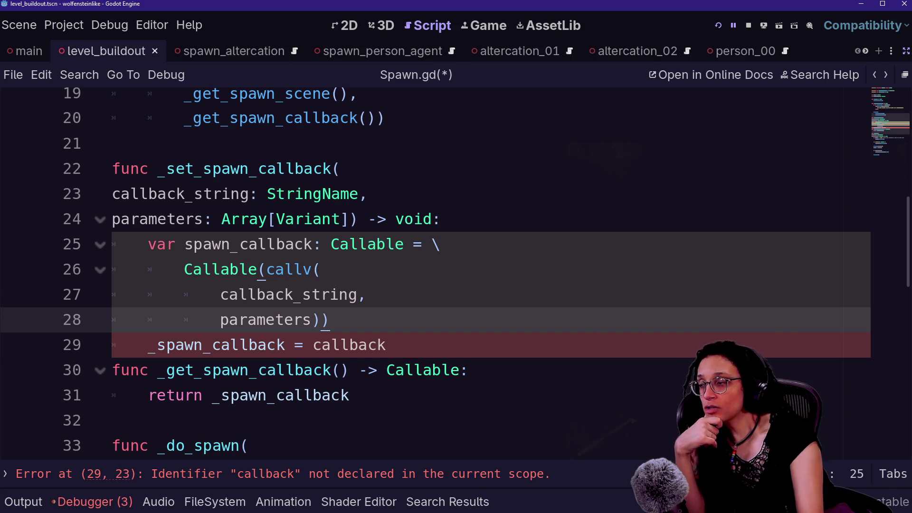
key("shift+Up")
key("shift+Up")
key("shift+Up")
Delete the entire _set_spawn_callback function from Spawn.gd
key("BackSpace")
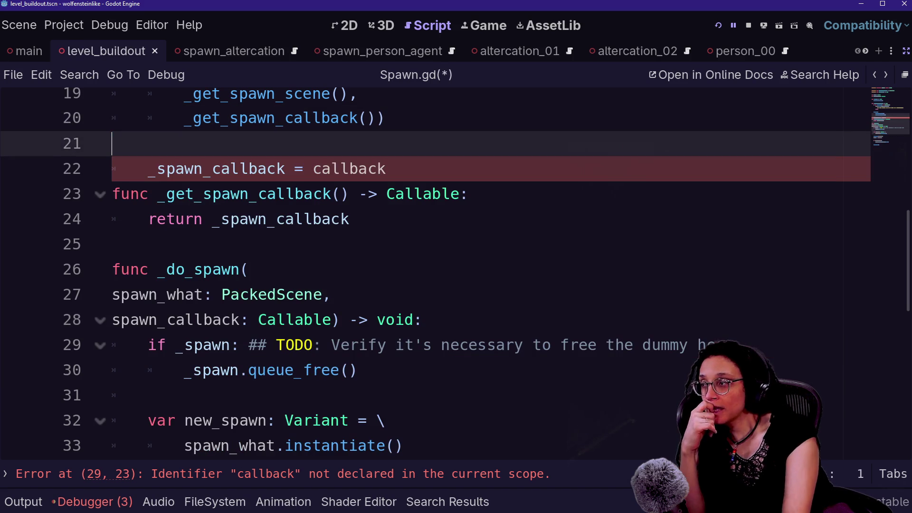
key("shift+Down")
key("shift+End")
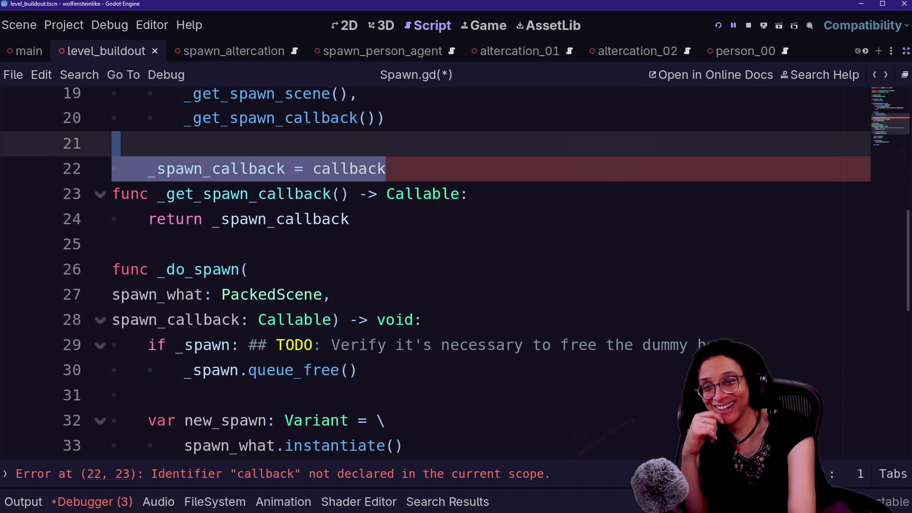
key("ctrl+z")
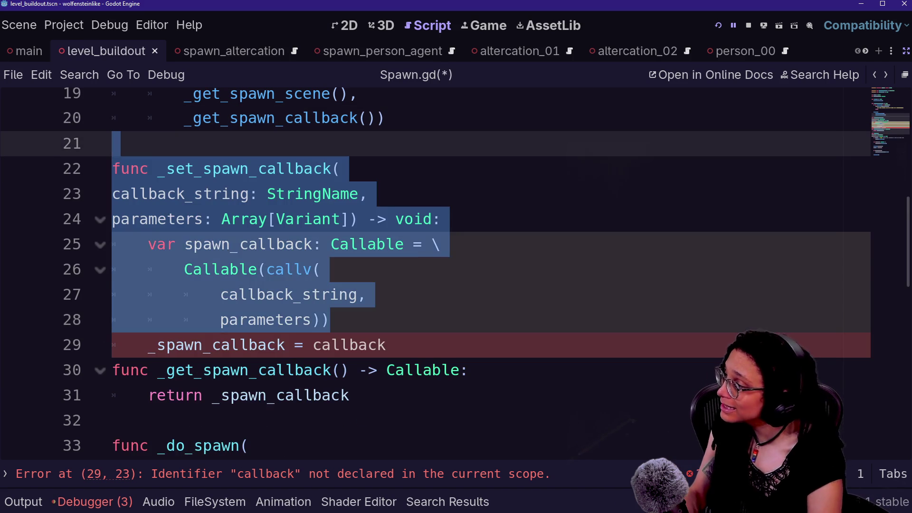
key("Up")
key("Down")
key("Down")
key("shift+Up")
key("shift+Up")
key("shift+Up")
key("shift+Up")
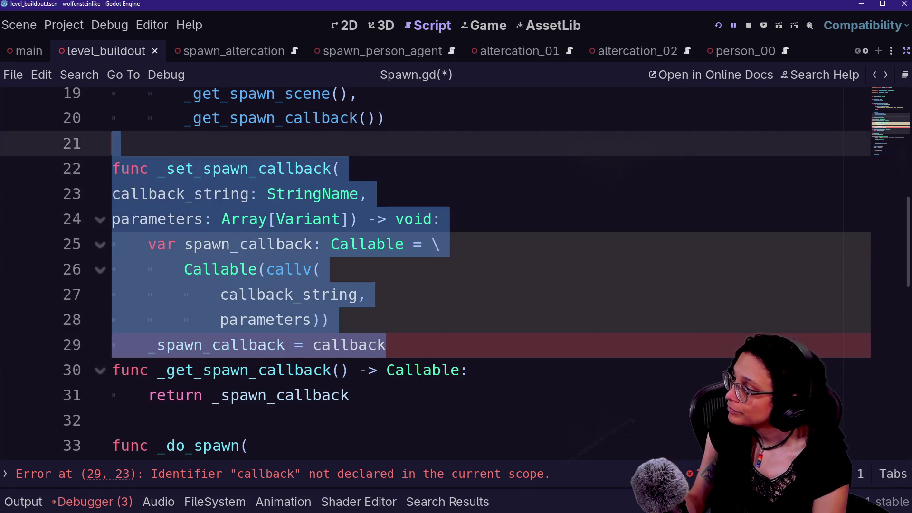
key("BackSpace")
Select the _get_spawn_callback function and delete it with Ctrl+Shift+K
left_click(277, 179)
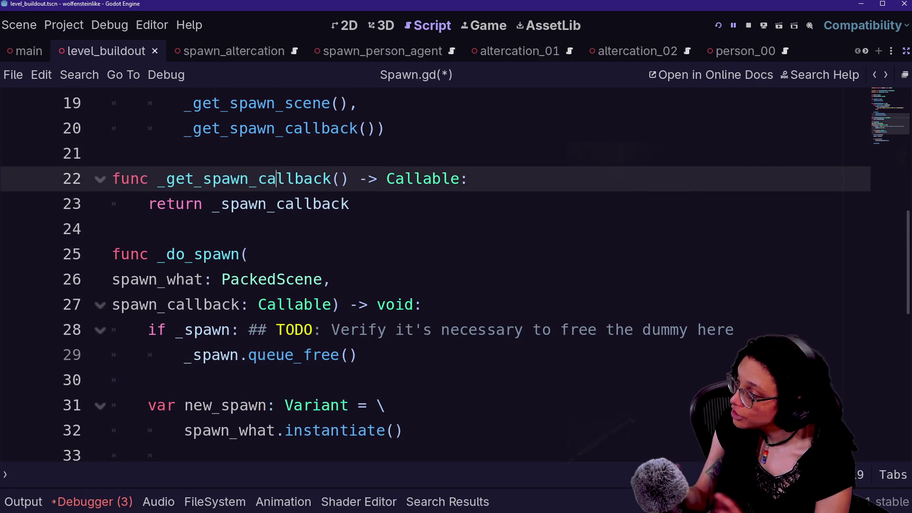
key("Up")
key("Down")
key("Down")
key("Up")
key("Up")
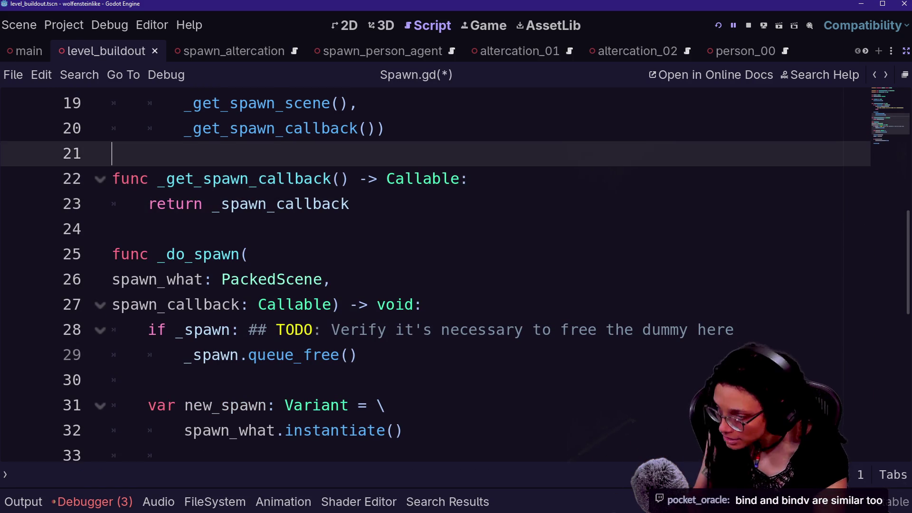
key("Down")
key("Down")
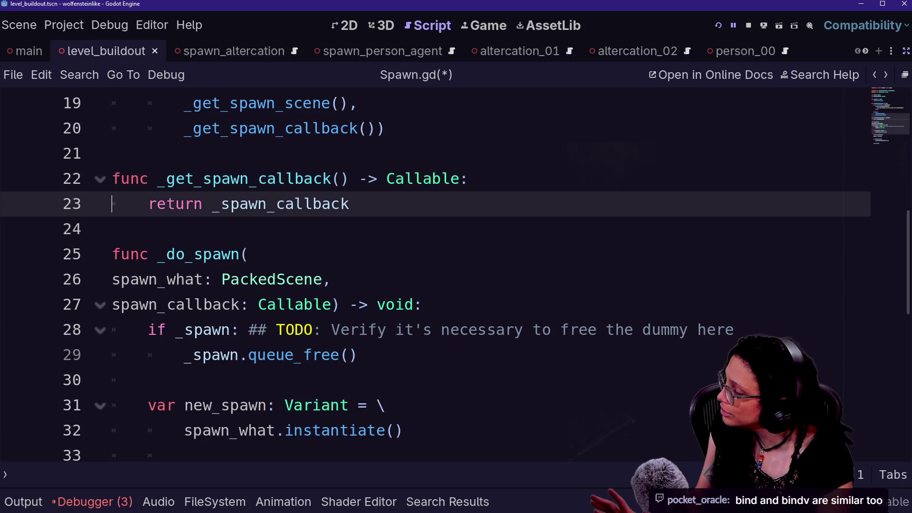
scroll(428, 276, "up", 1)
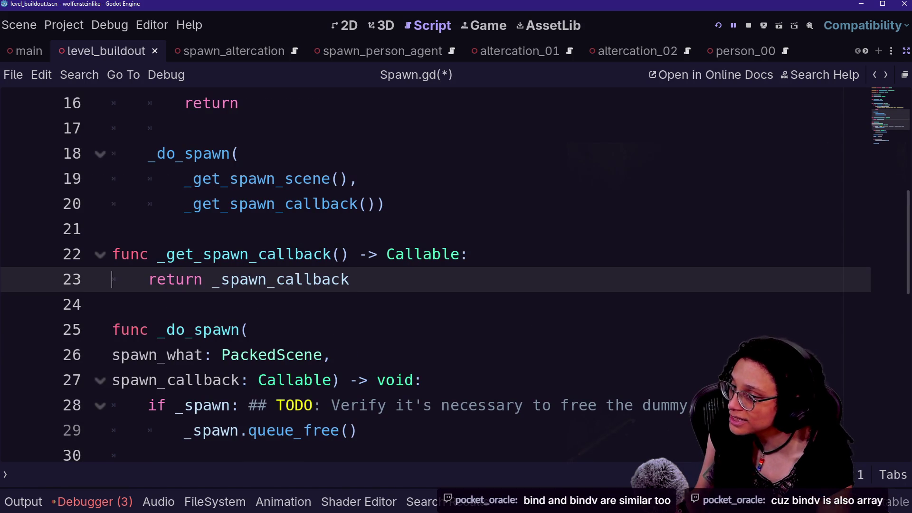
key("End")
key("shift+Up")
key("shift+Up")
key("alt+Up")
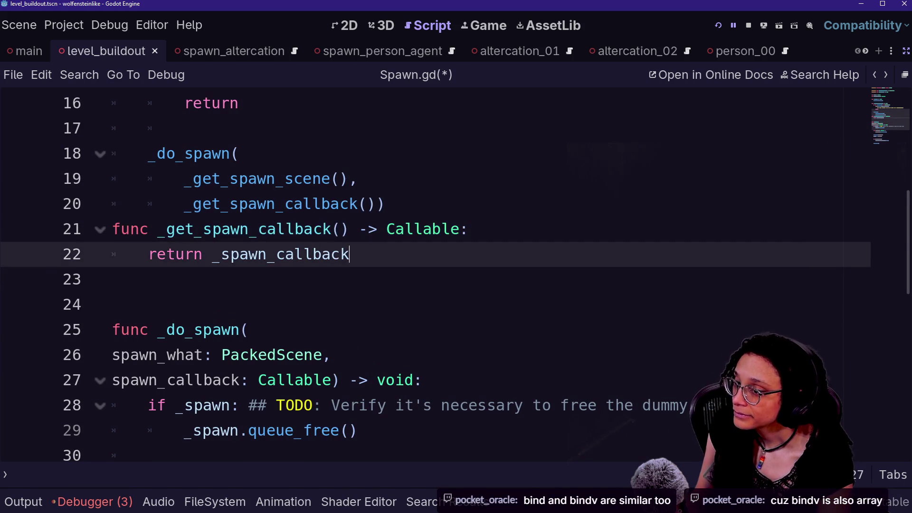
key("alt+Down")
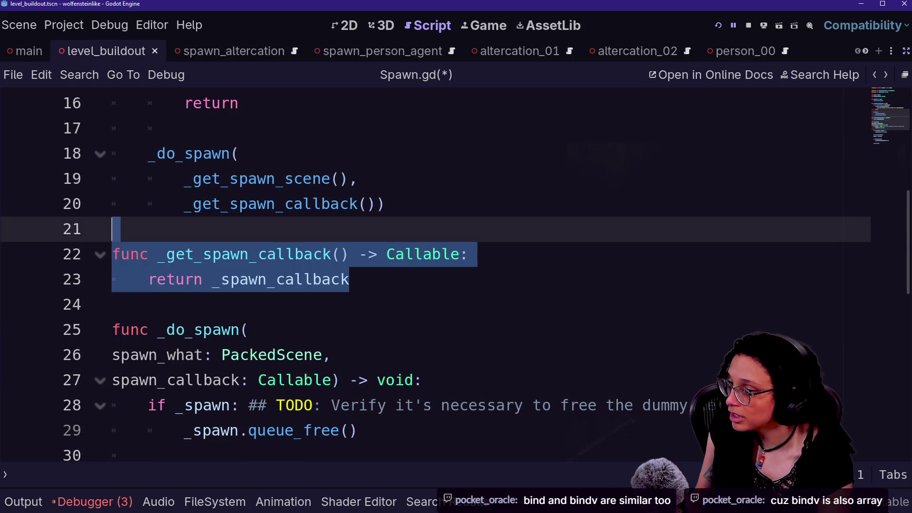
key("ctrl+shift+k")
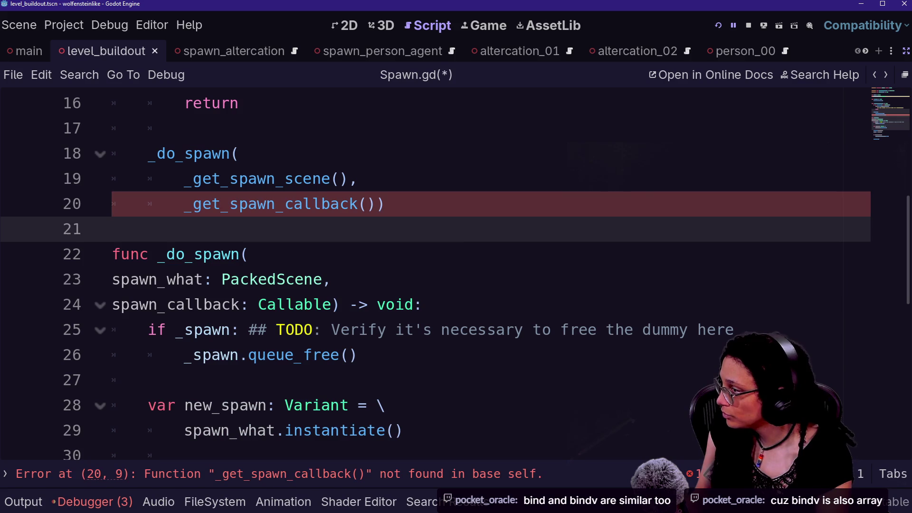
Check the now-erroring _get_spawn_callback() call on line 20, then move up to the declarations
left_click(377, 204)
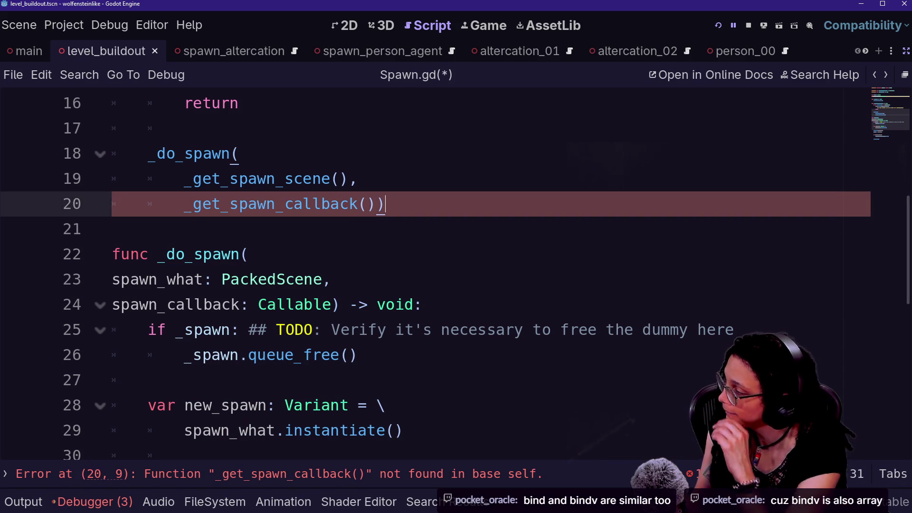
key("Up")
key("Up")
key("Up")
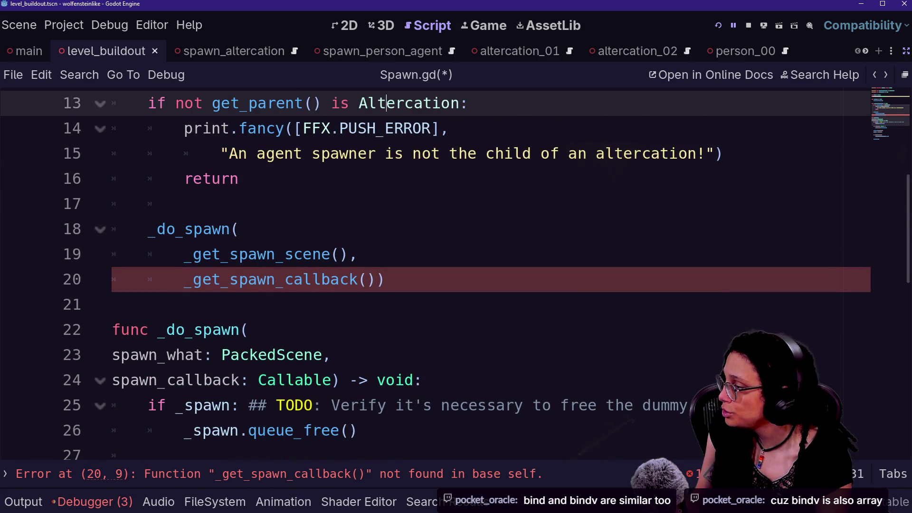
key("Down")
key("Down")
key("Down")
key("Up")
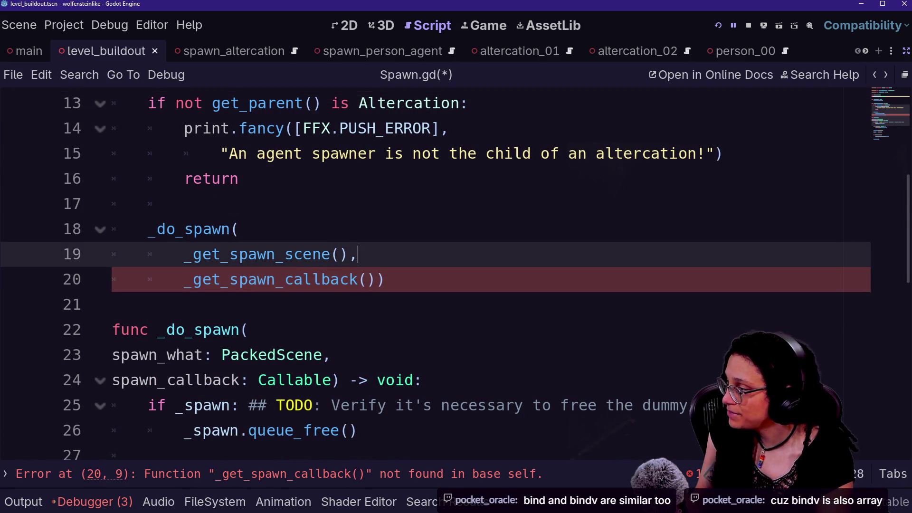
key("Up")
key("Up")
key("Up")
left_click(551, 154)
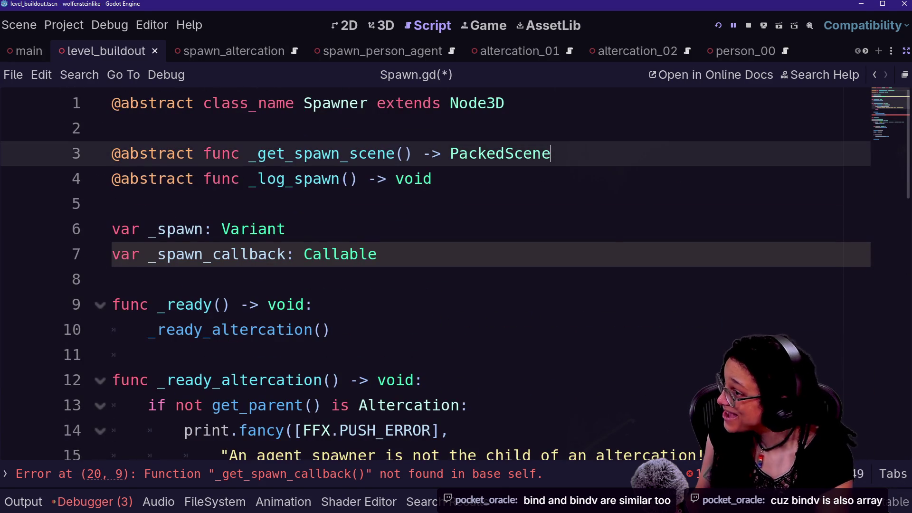
Add a new abstract declaration above the others, named _do_spawn_callback
key("Up")
key("Return")
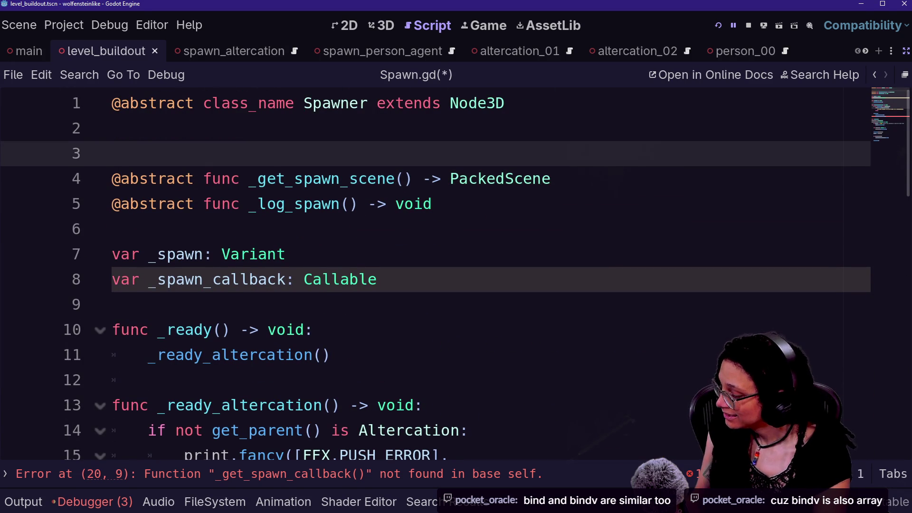
type("et")
key("BackSpace")
key("BackSpace")
key("BackSpace")
type("abst")
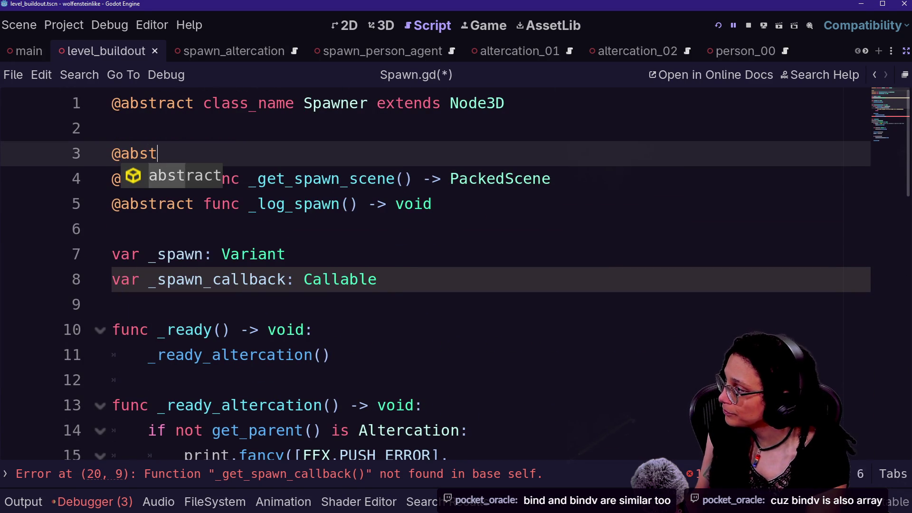
type("ract func _get_spawn_callback() ->")
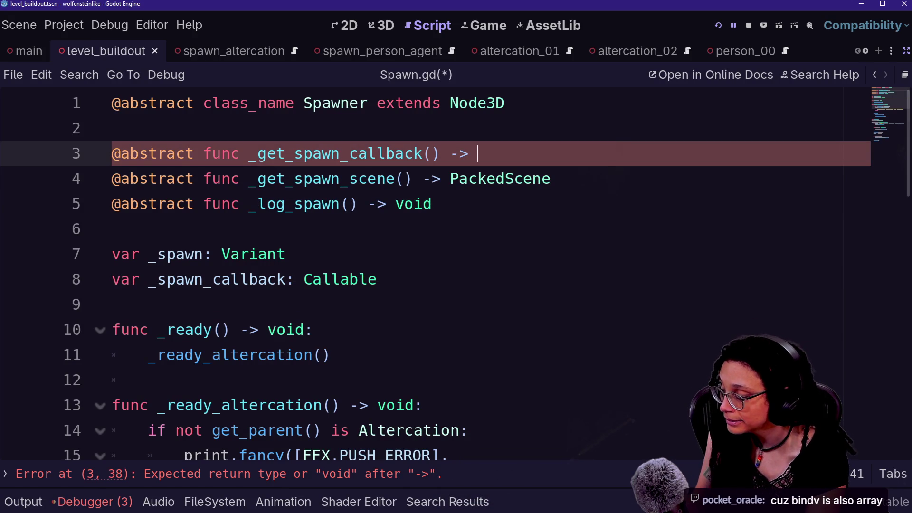
scroll(428, 276, "down", 7)
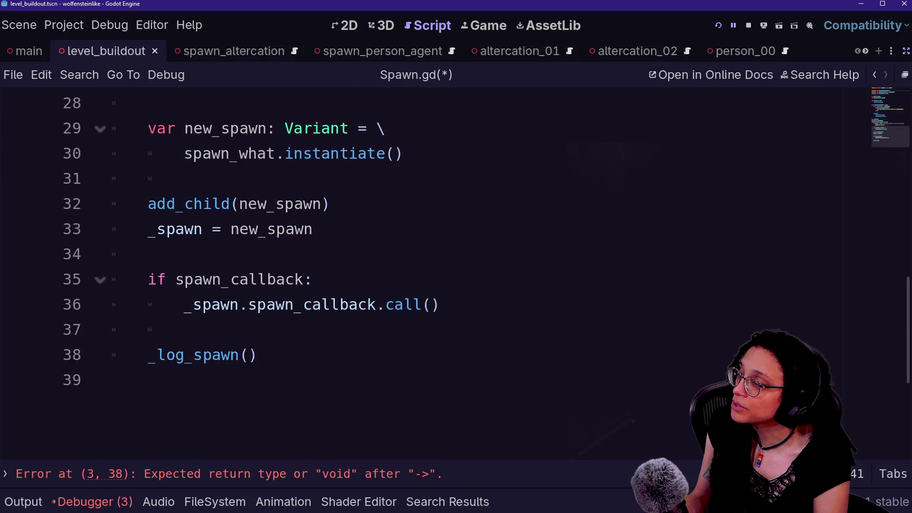
scroll(428, 276, "up", 9)
mouse_move(258, 153)
left_mouse_down()
mouse_move(350, 153)
mouse_move(294, 154)
left_mouse_up()
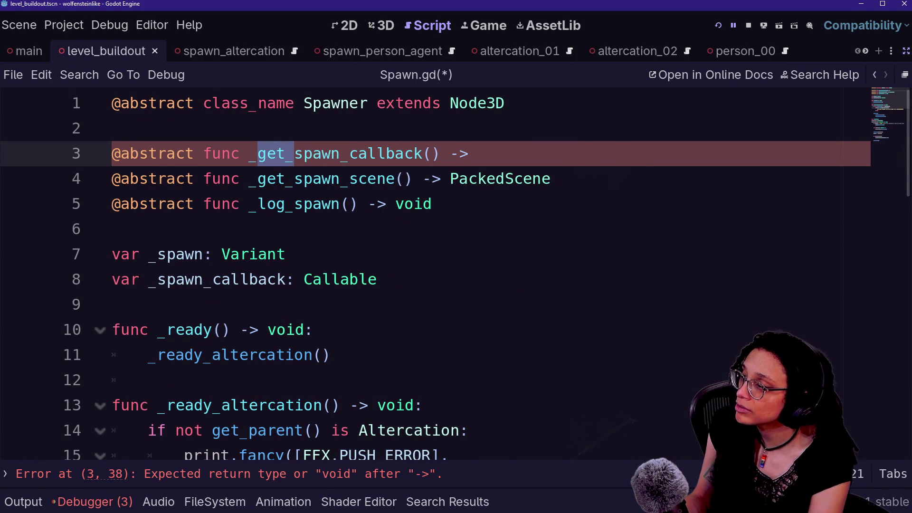
key("BackSpace")
type("do_")
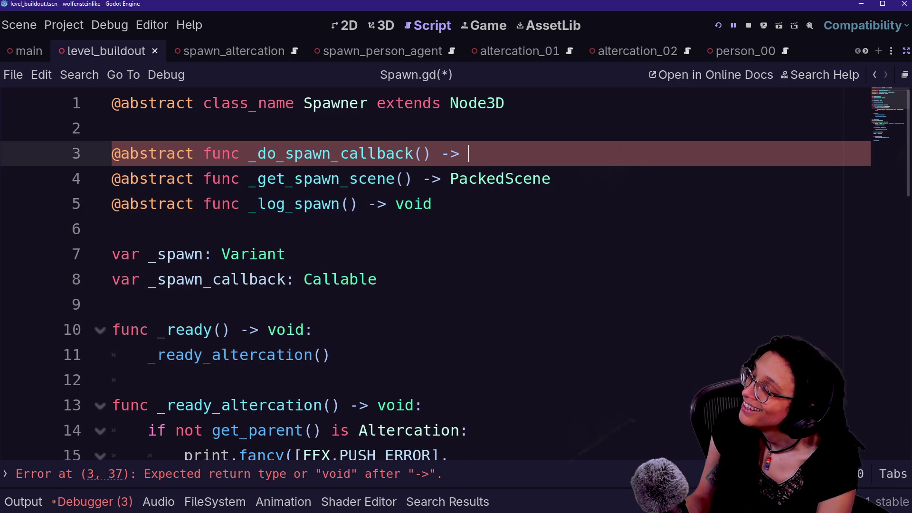
Rename the abstract function on line 3 to _do_after_spawn
mouse_move(258, 153)
left_mouse_down()
mouse_move(114, 128)
mouse_move(405, 153)
left_mouse_up()
key("BackSpace")
type("post_spawn_")
type("stuf")
key("BackSpace")
key("BackSpace")
key("BackSpace")
key("BackSpace")
type("actions")
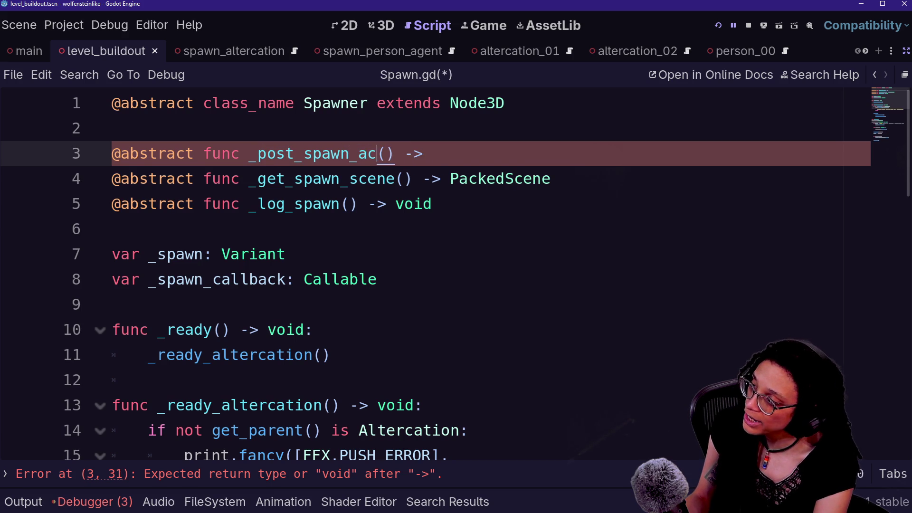
key("BackSpace")
key("BackSpace")
key("BackSpace")
key("BackSpace")
key("BackSpace")
key("BackSpace")
key("BackSpace")
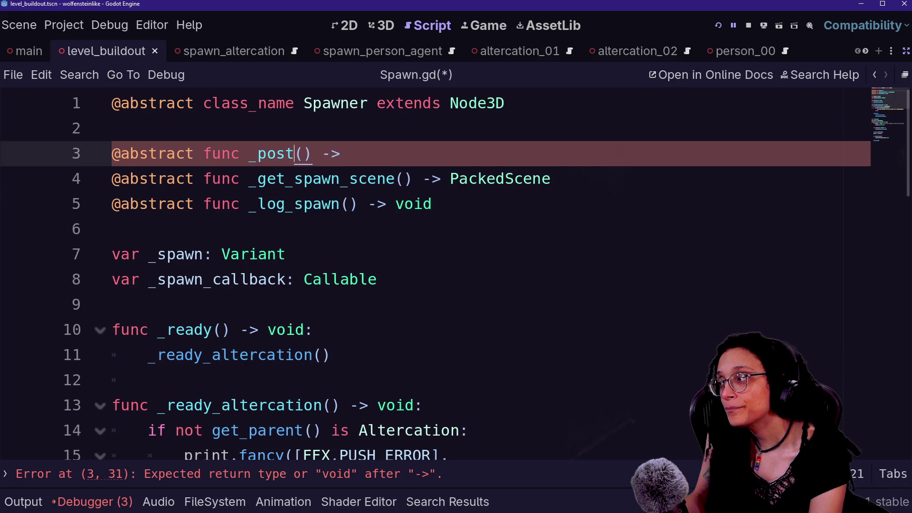
type("afters")
key("BackSpace")
type("_spawn_stu")
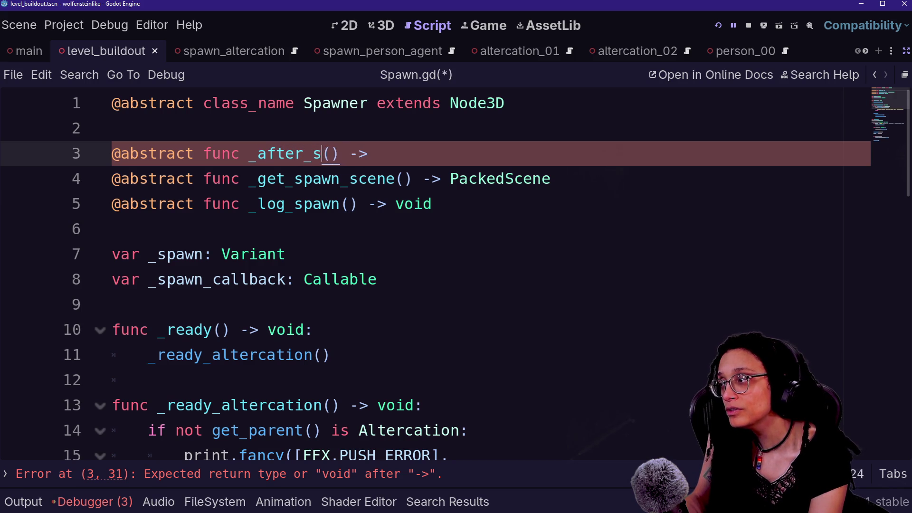
type("f")
key("BackSpace")
key("BackSpace")
key("BackSpace")
type("do_aftger_sp")
key("BackSpace")
key("BackSpace")
key("BackSpace")
type("er_spawn")
Give _do_after_spawn a void return type and save the script
left_click(442, 154)
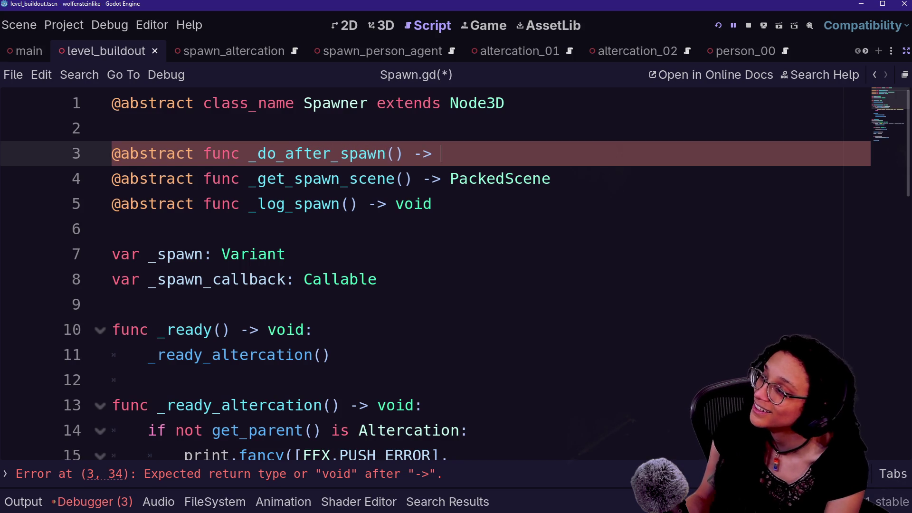
type("void")
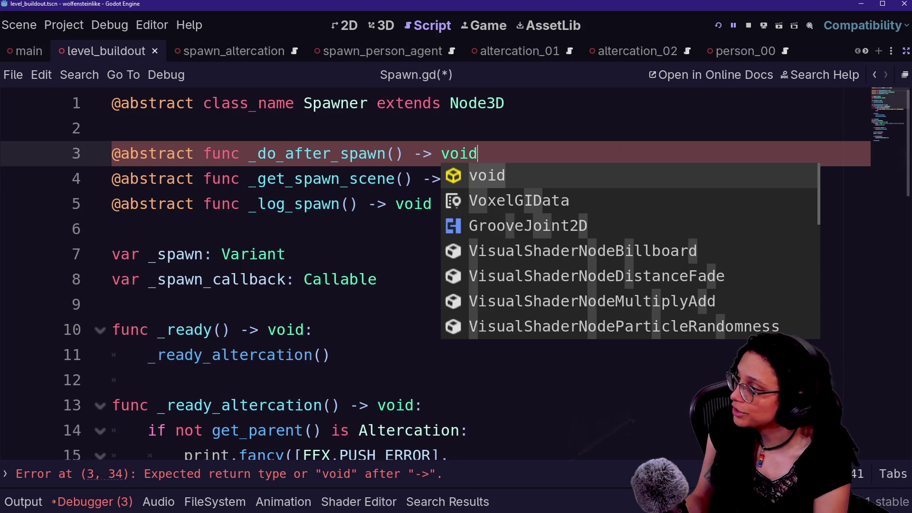
left_click(112, 229)
key("ctrl+s")
scroll(546, 352, "down", 3)
right_click(545, 351)
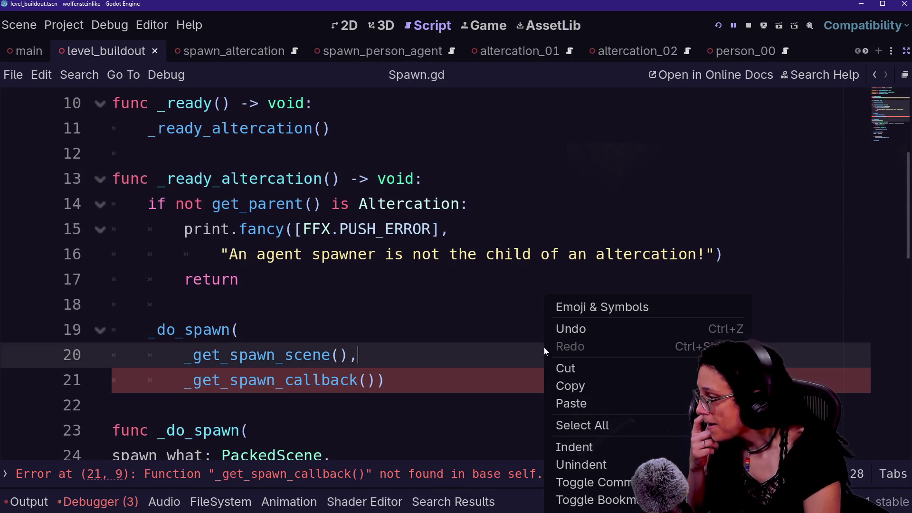
Replace get_spawn_callback on line 21 with the _do_after_spawn autocomplete suggestion
left_click(206, 391)
left_click_drag(193, 380, 350, 380)
type("=")
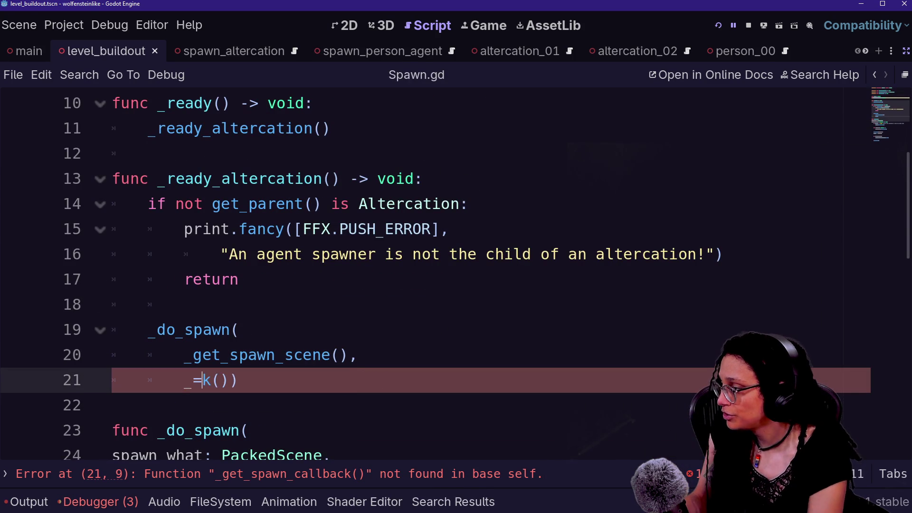
key("BackSpace")
type("do_after")
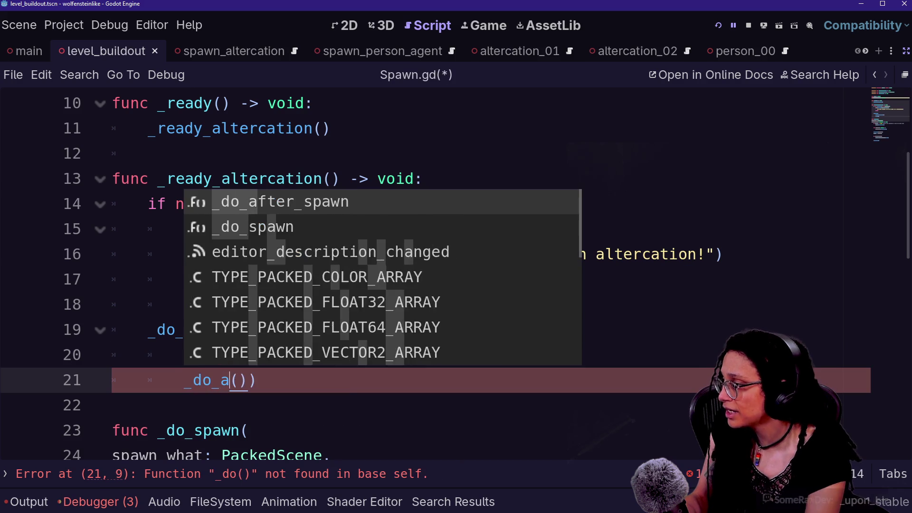
key("Return")
Fix the doubled parentheses at the end of line 21's _do_after_spawn() call
key("End")
left_click(239, 355)
left_click(349, 381)
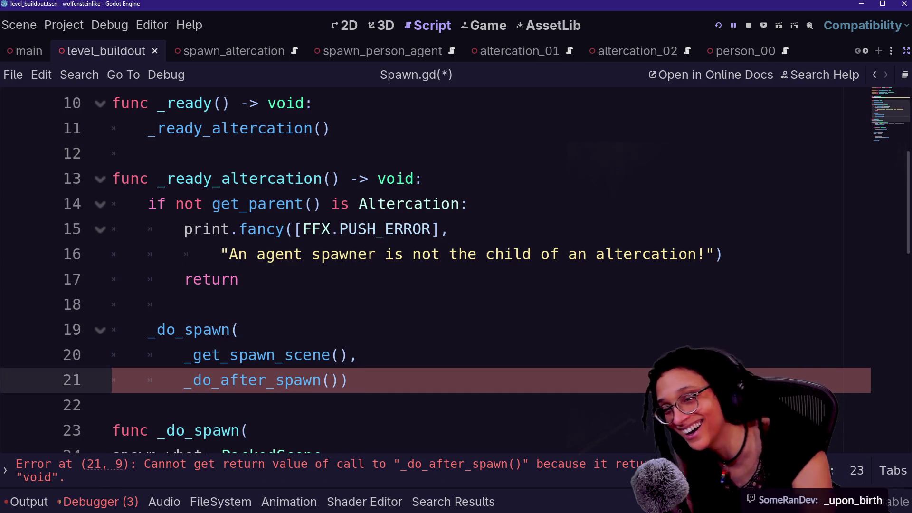
mouse_move(312, 380)
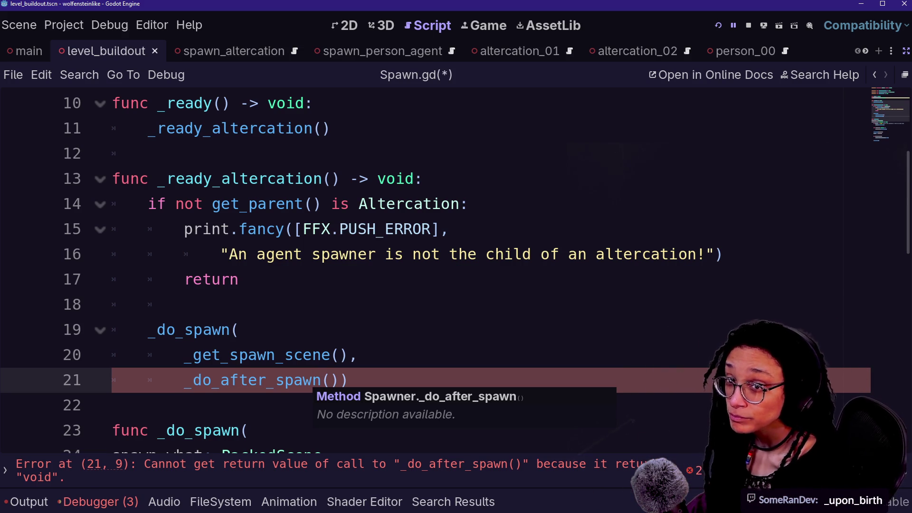
key("End")
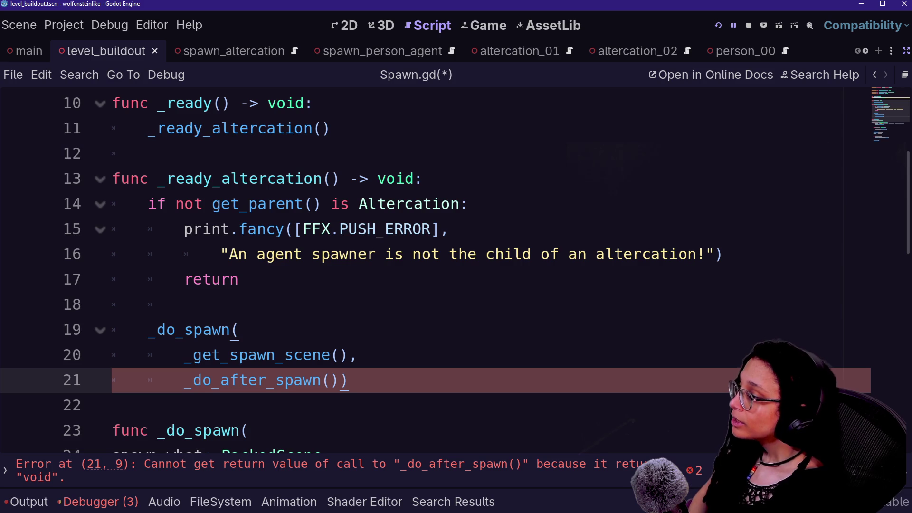
left_click(339, 380)
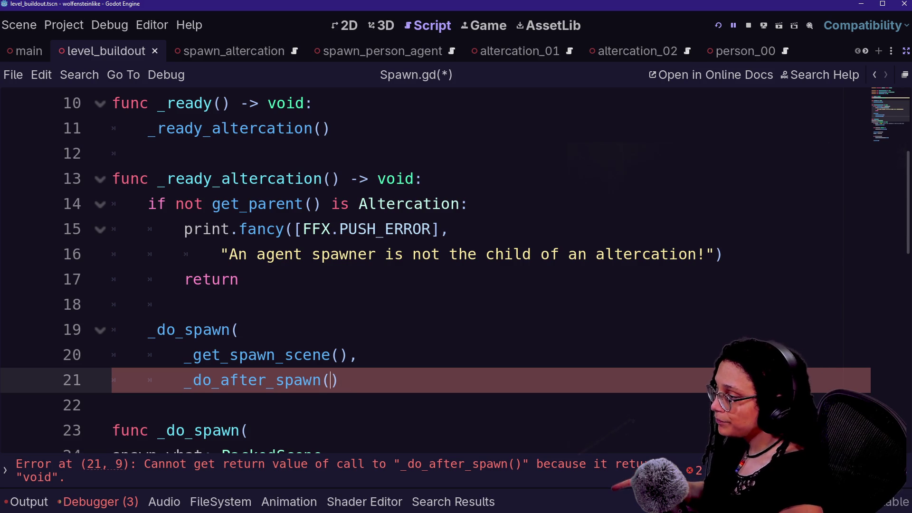
key("BackSpace")
Finish the parentheses, then delete the _do_after_spawn() argument from the _do_spawn call
type("()")
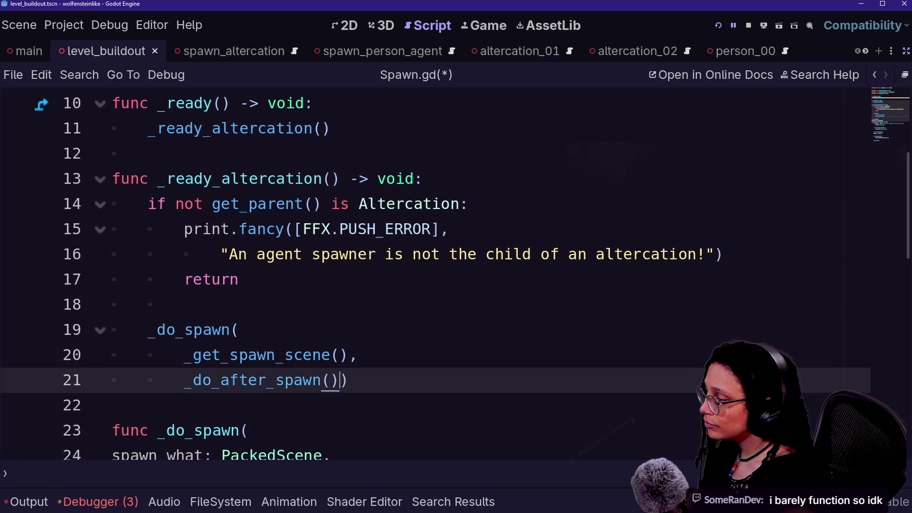
scroll(428, 266, "up", 3)
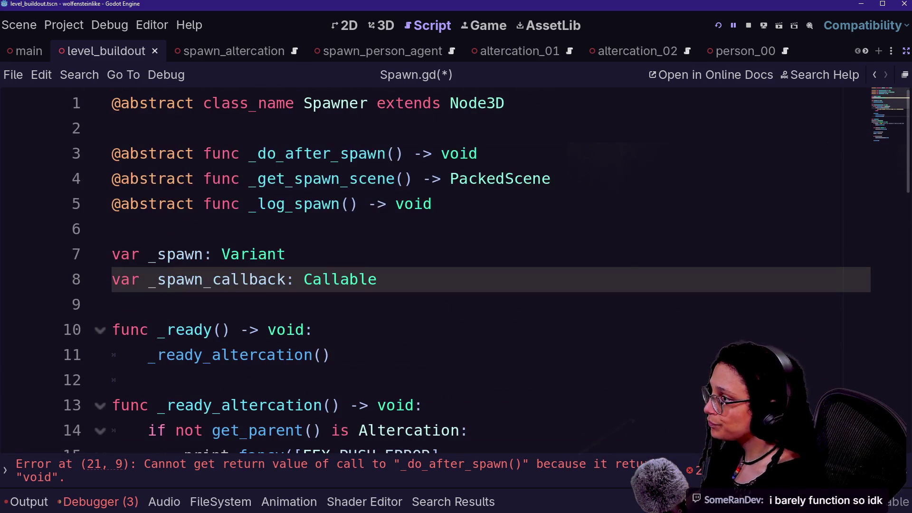
scroll(428, 266, "down", 6)
scroll(428, 266, "up", 2)
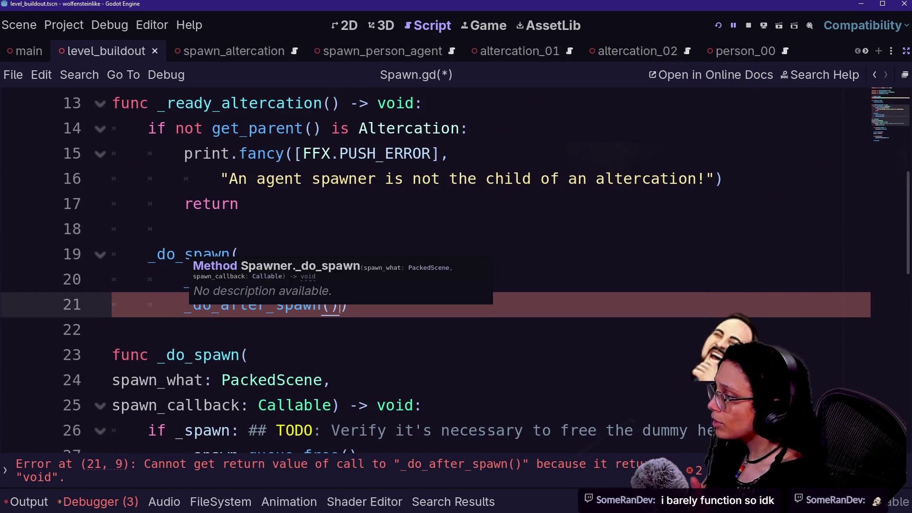
left_click(184, 229)
left_click_drag(184, 305, 339, 305)
key("BackSpace")
key("BackSpace")
key("BackSpace")
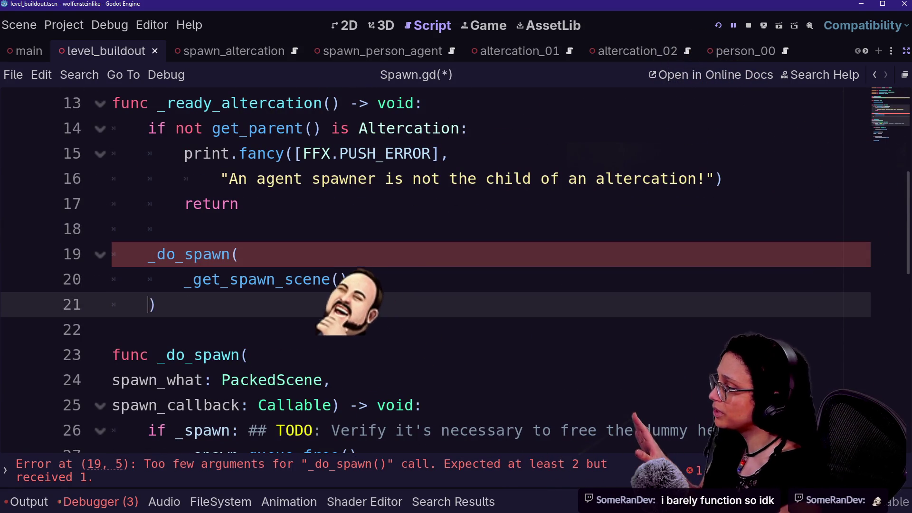
Remove the spawn_callback parameter from the _do_spawn function
left_click(185, 229)
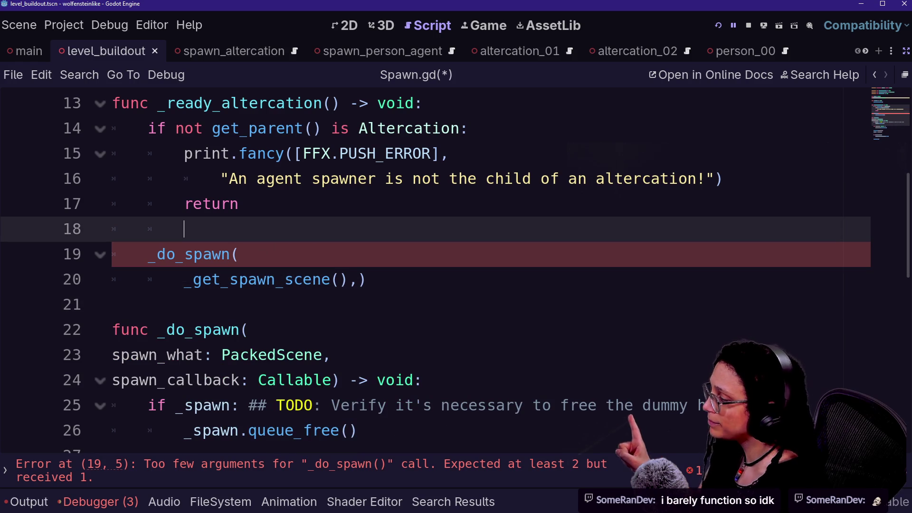
scroll(427, 266, "down", 1)
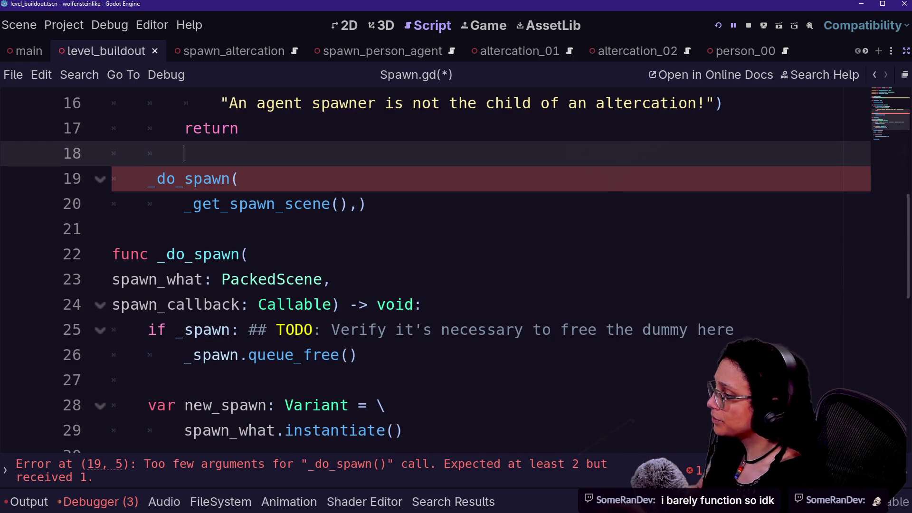
left_click_drag(322, 280, 331, 305)
key("BackSpace")
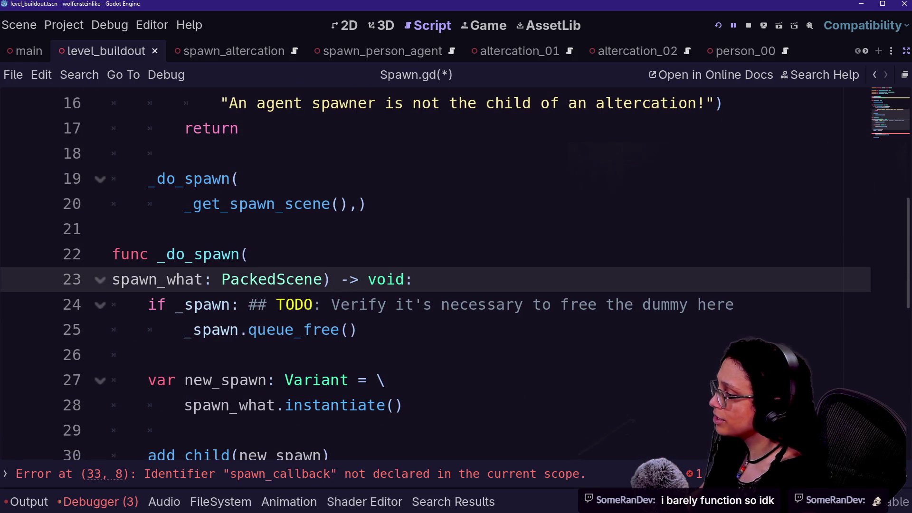
Replace the spawn_callback if block with a _do_after_spawn() call
scroll(427, 266, "down", 4)
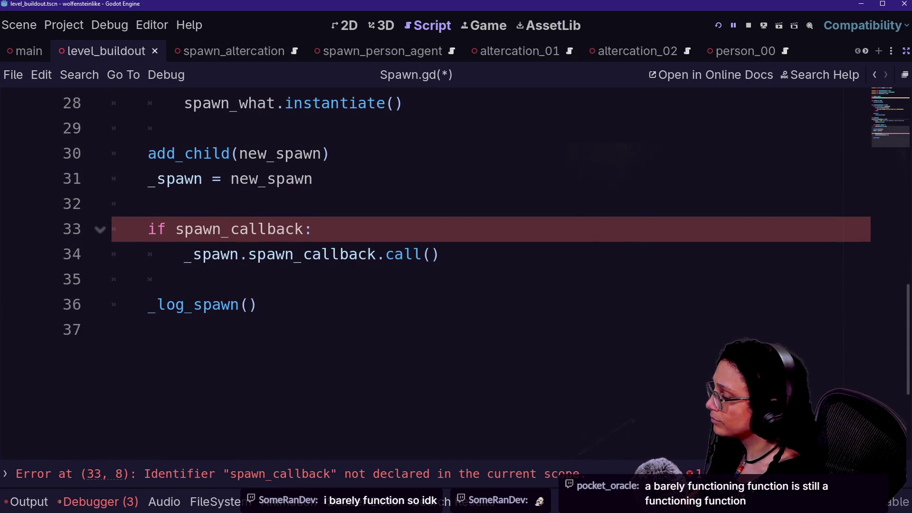
key("Home")
key("shift+Down")
key("shift+End")
key("BackSpace")
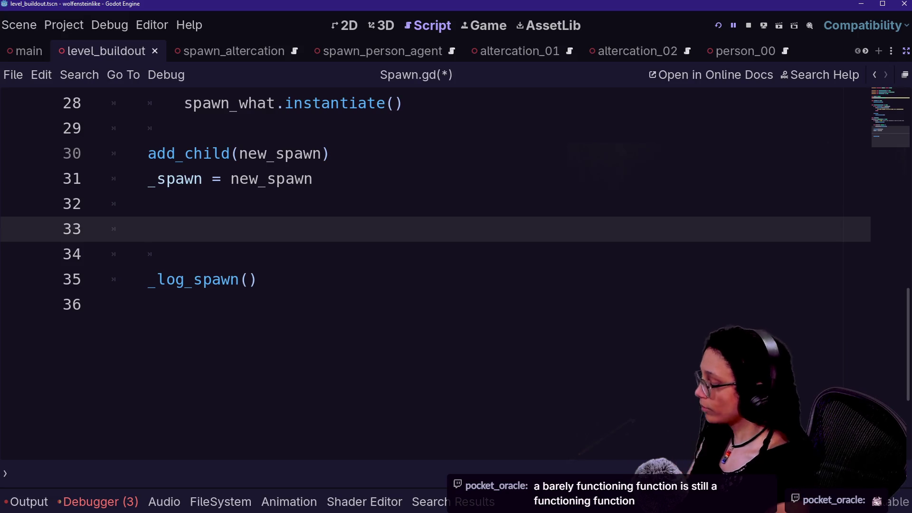
type("is")
key("BackSpace")
key("BackSpace")
type("do")
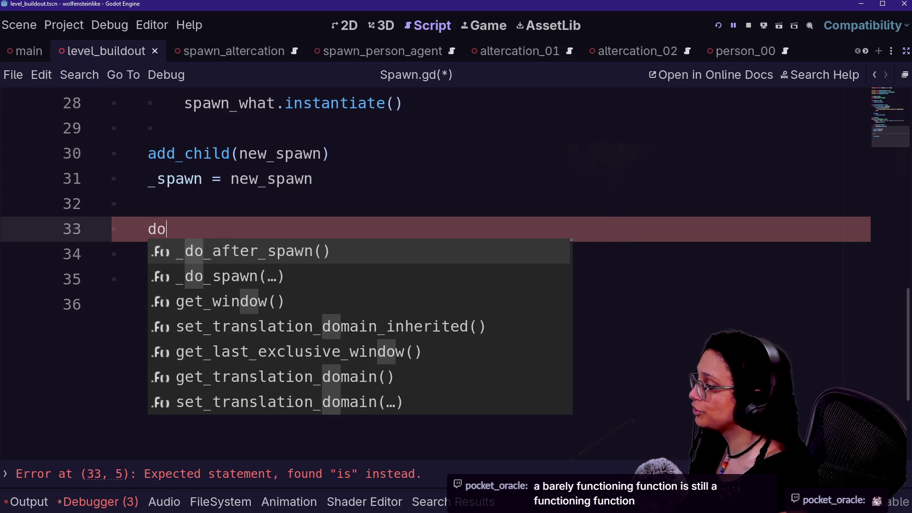
key("Return")
Remove the extra blank line after _log_spawn() and save the script
key("Up")
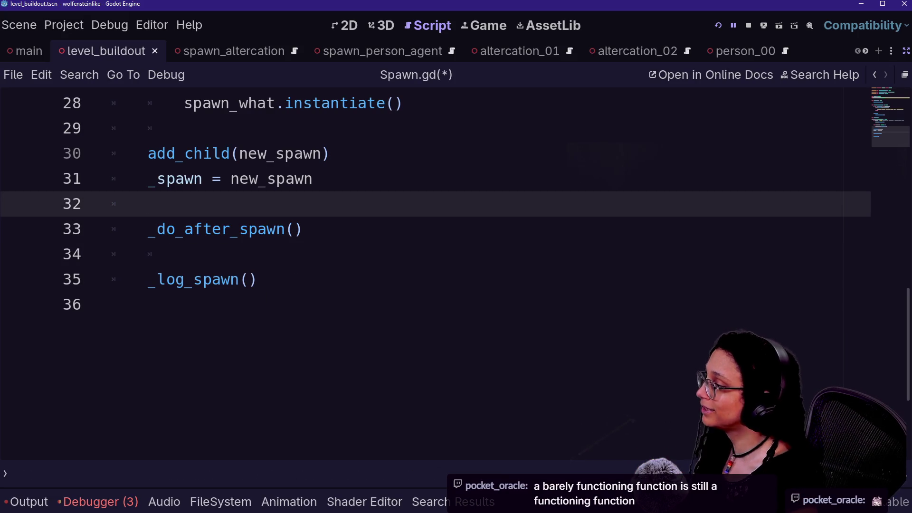
key("Down")
key("Down")
key("BackSpace")
key("Up")
key("Down")
key("Down")
key("ctrl+s")
Delete the _spawn_callback variable declaration on line 8 and save
key("Up")
key("Up")
key("Up")
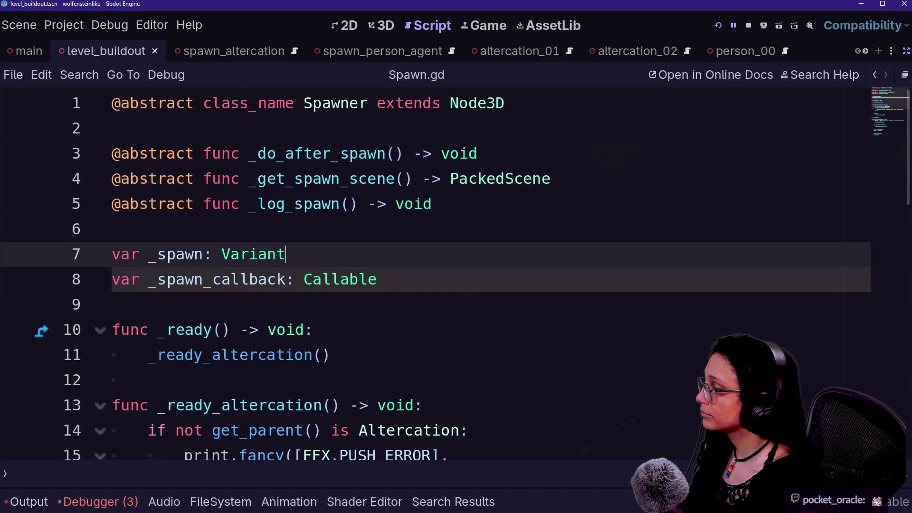
key("Down")
key("shift+Up")
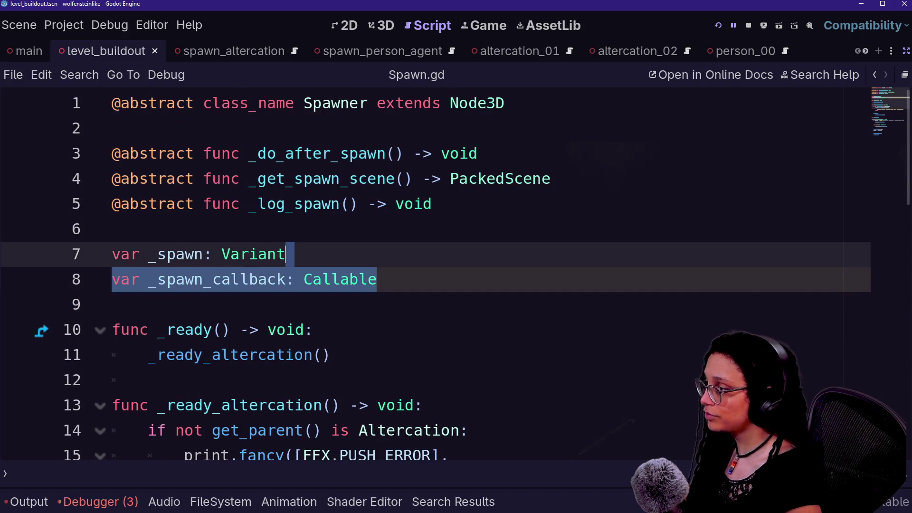
key("BackSpace")
scroll(428, 276, "down", 2)
key("ctrl+s")
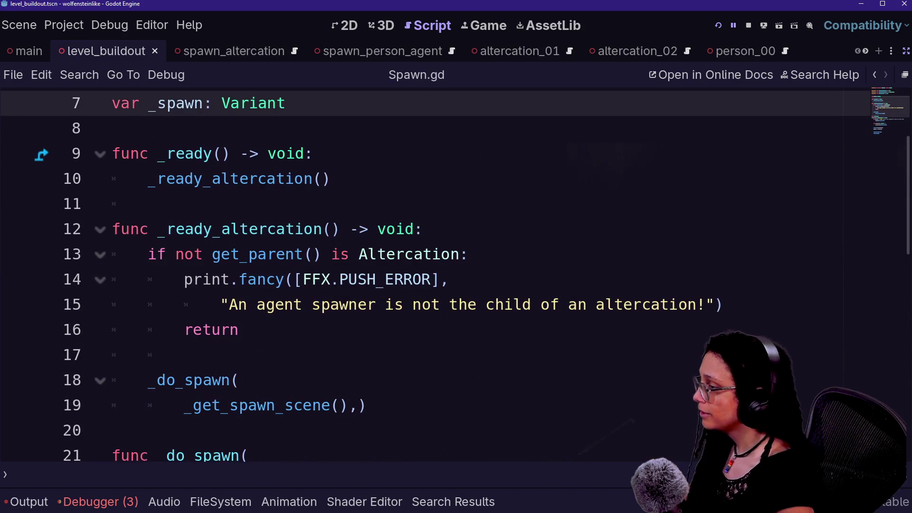
Quick Open spawn_person_agent.gd at its error line
scroll(489, 247, "up", 2)
key("shift+alt+o")
key("Return")
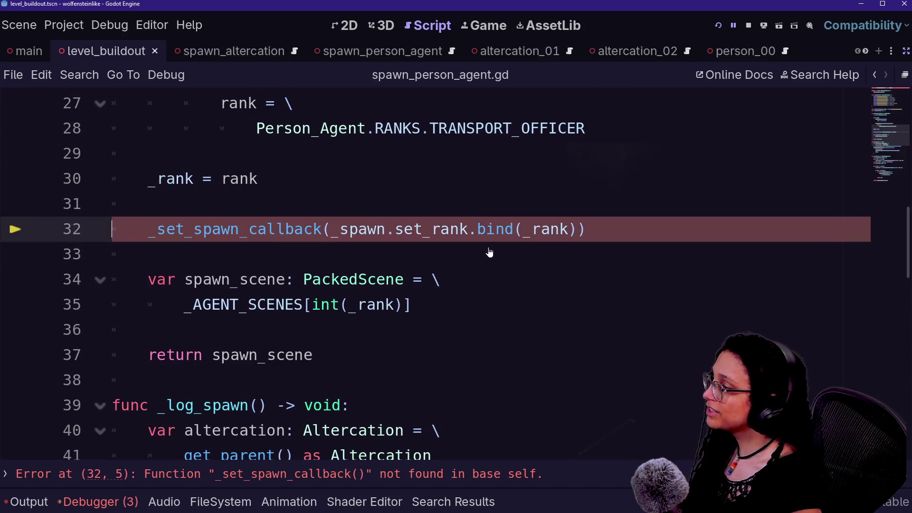
key("Up")
key("Down")
key("End")
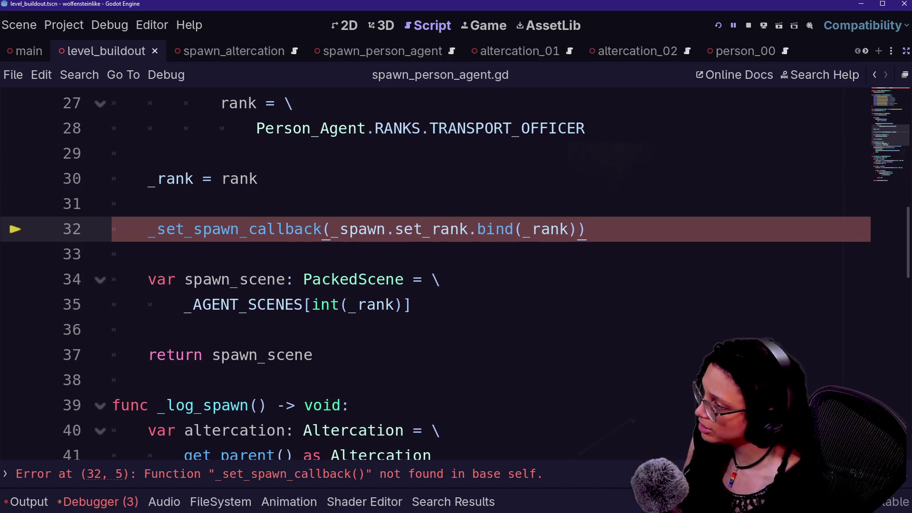
left_click(148, 204)
left_click(148, 254)
left_click(588, 229)
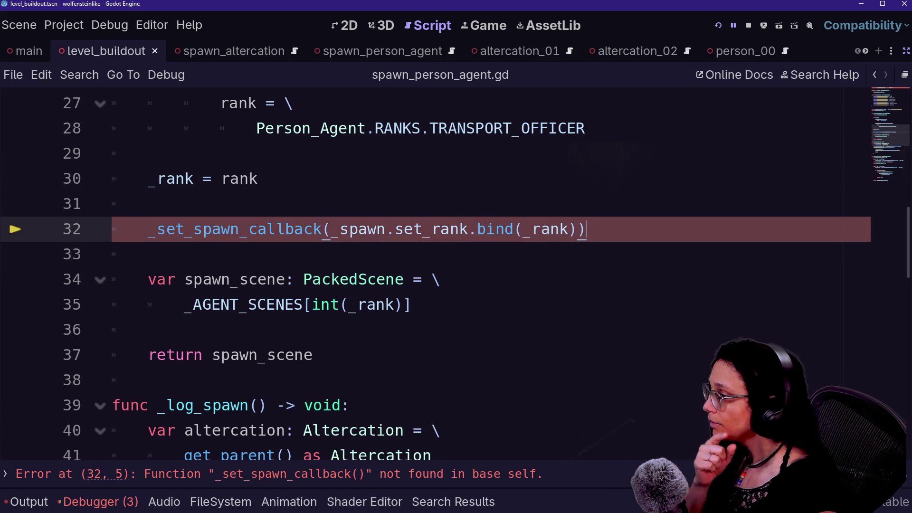
key("shift+Up")
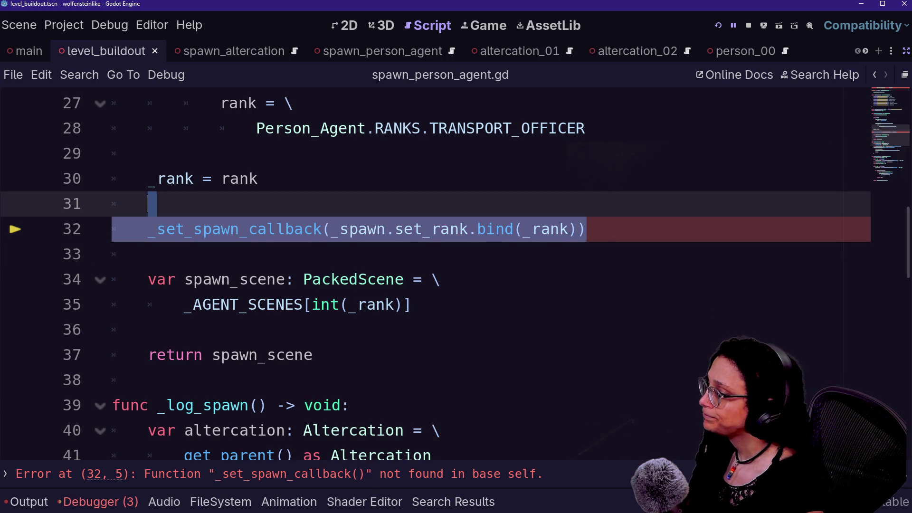
scroll(428, 275, "up", 1)
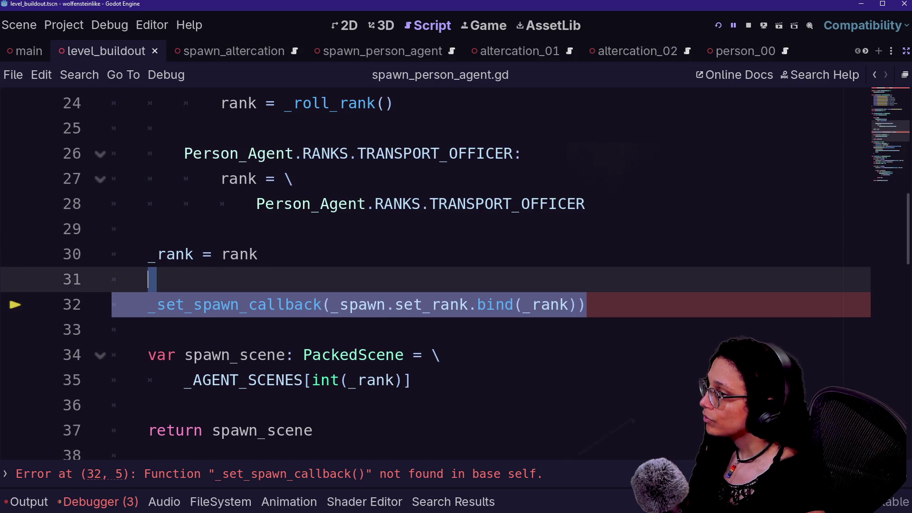
scroll(428, 276, "up", 1)
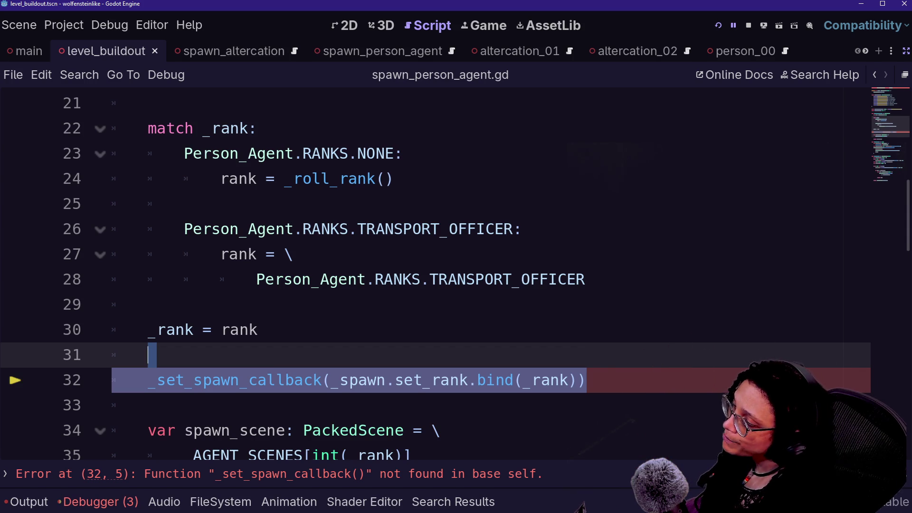
left_click(332, 405)
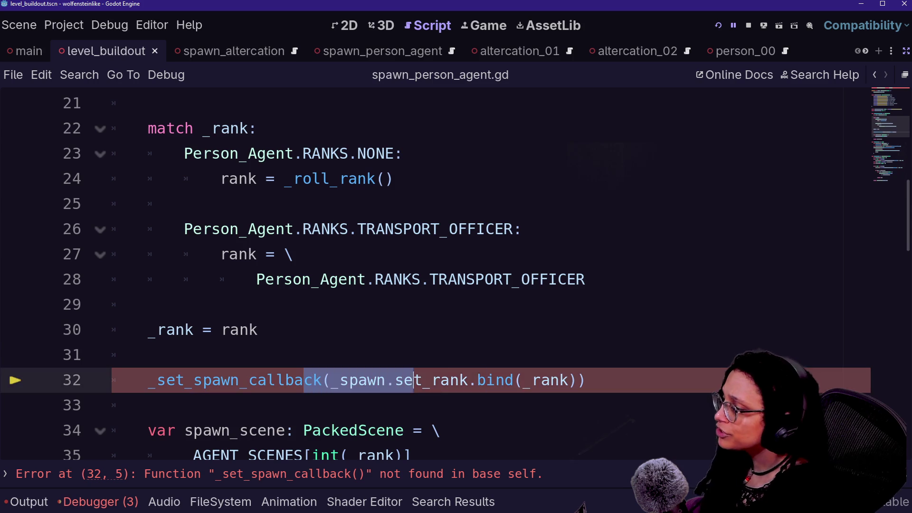
mouse_move(559, 380)
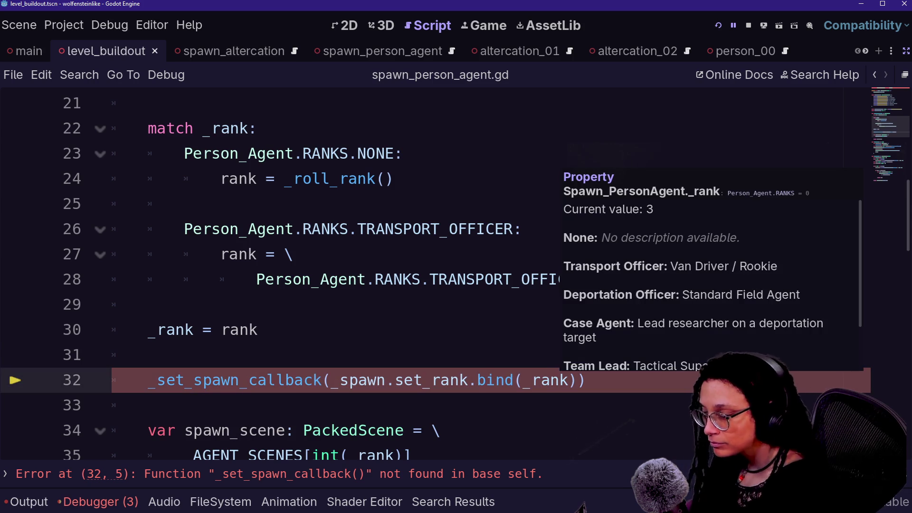
left_click(587, 381)
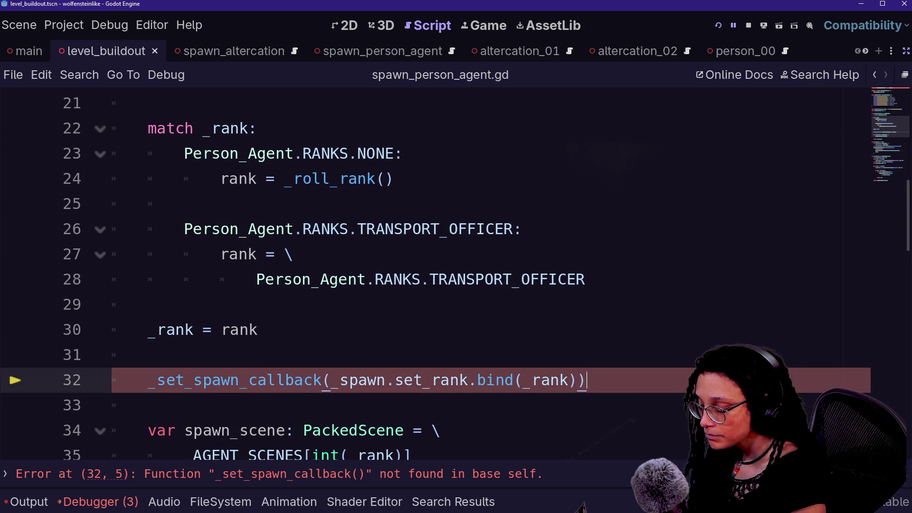
key("ctrl+Home")
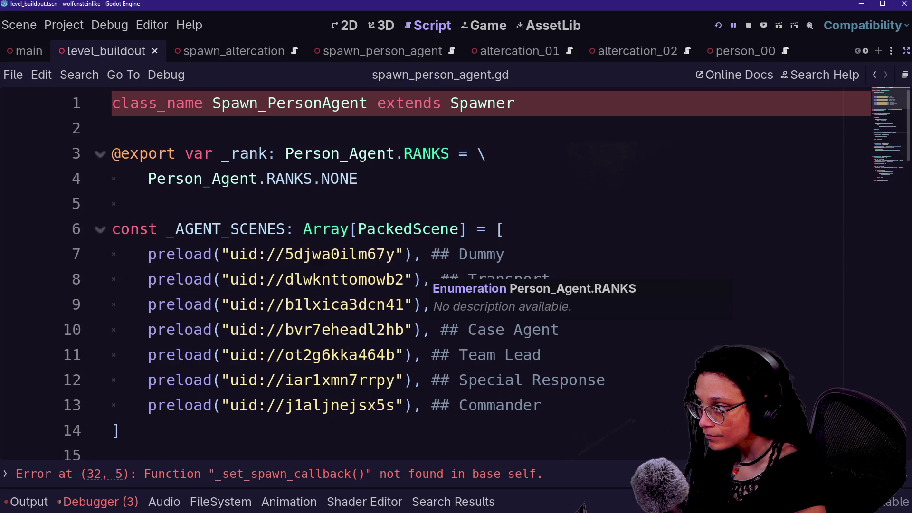
scroll(489, 273, "down", 8)
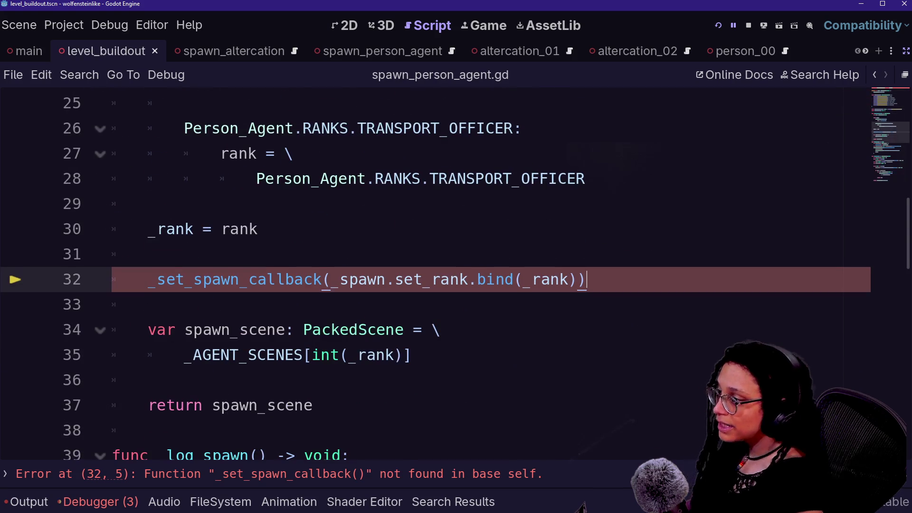
left_click_drag(331, 280, 386, 279)
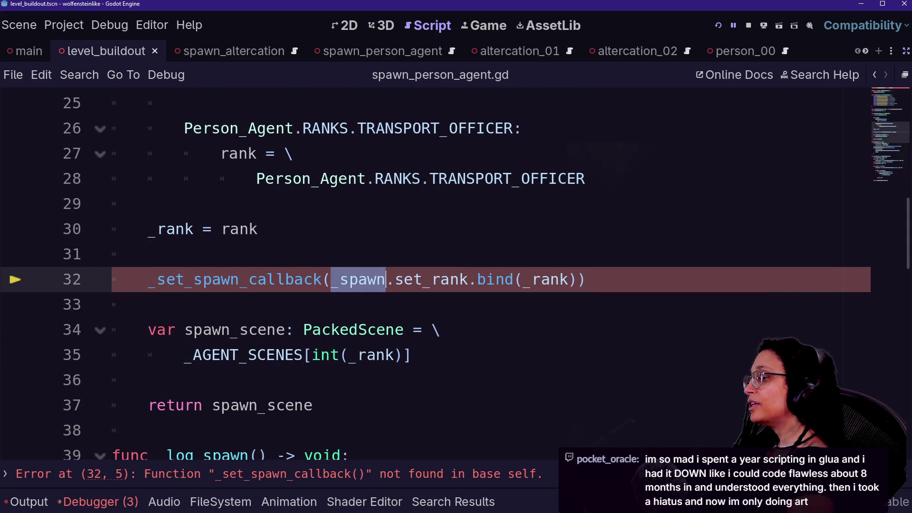
left_click(386, 280)
mouse_move(386, 279)
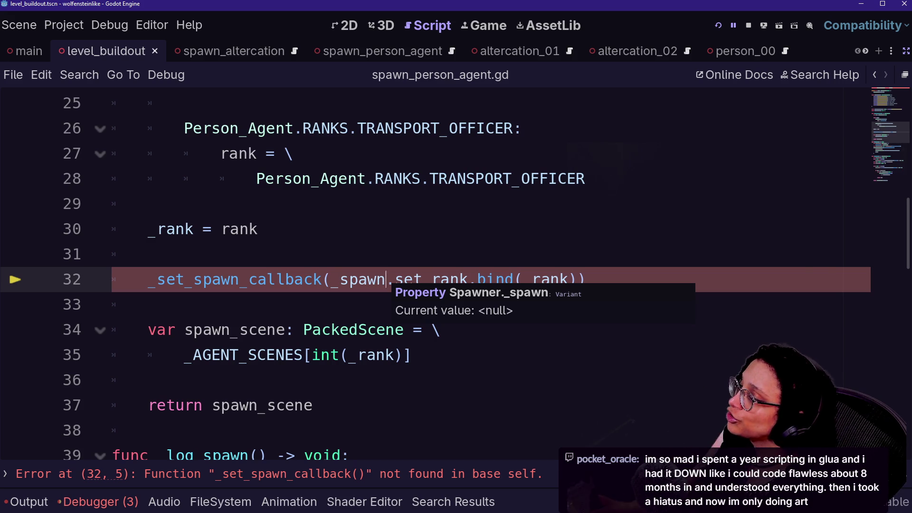
left_click(294, 153)
left_click(149, 254)
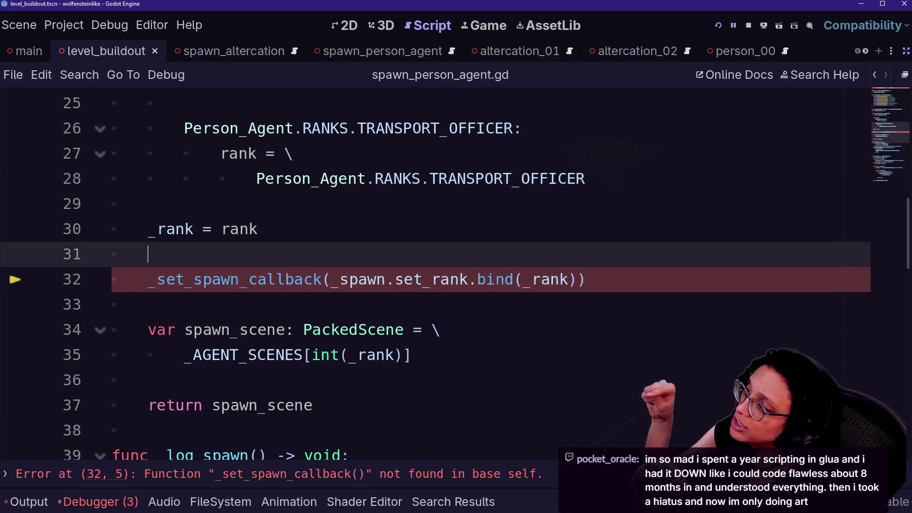
key("ctrl+Home")
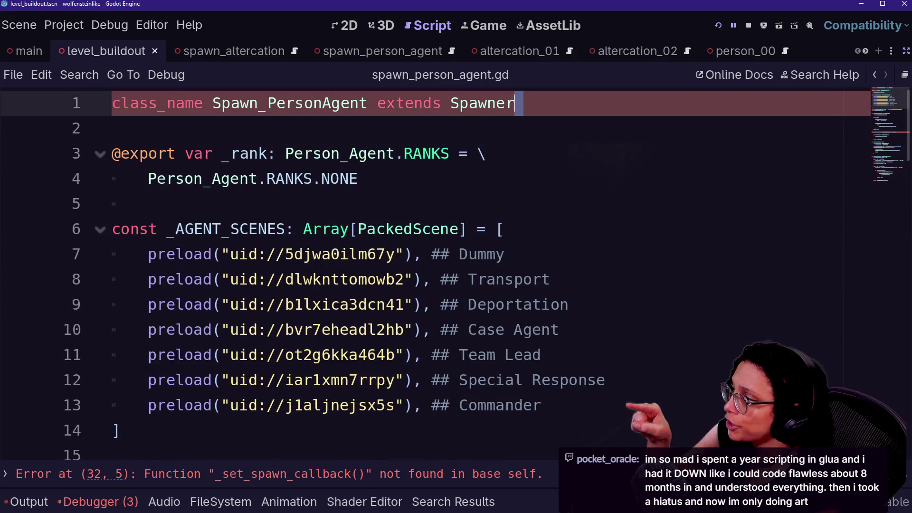
left_click(148, 438)
scroll(475, 273, "down", 3)
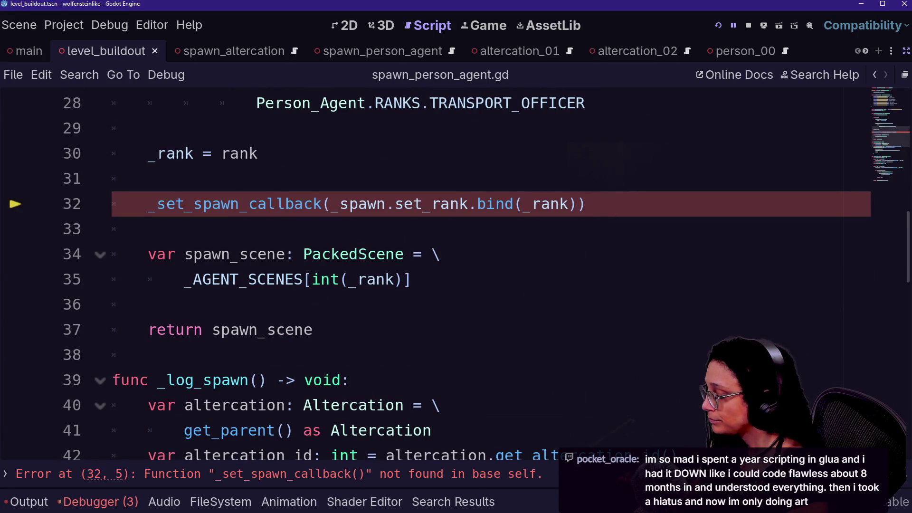
key("shift+Down")
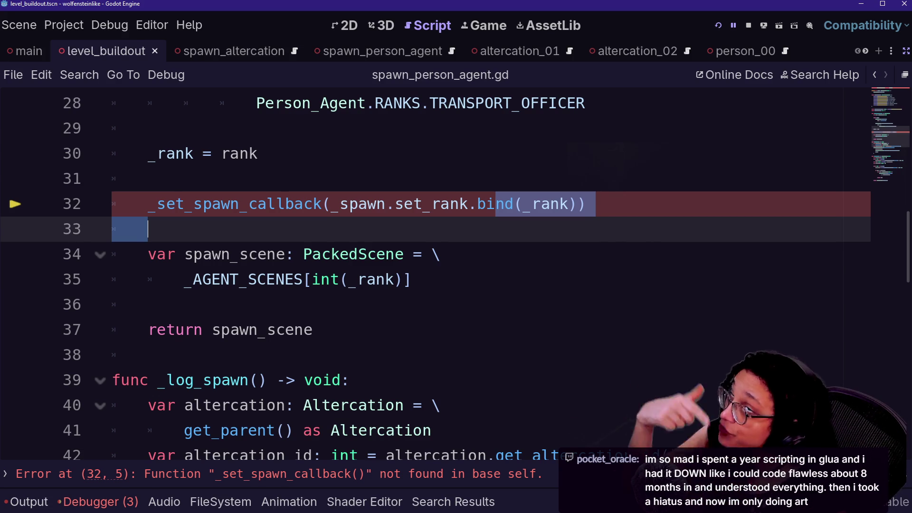
left_click_drag(331, 204, 395, 204)
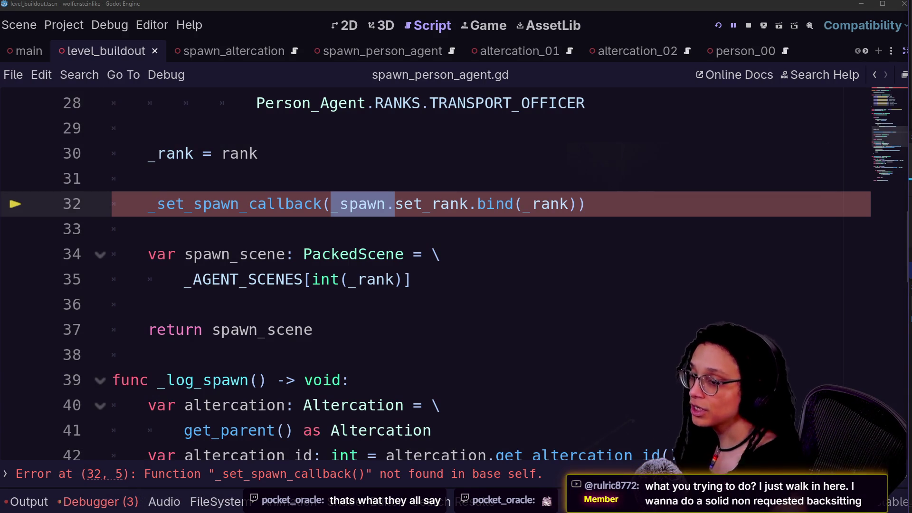
Sketch a pink bar below the code with arrows rising from its left and right ends
left_click(148, 229)
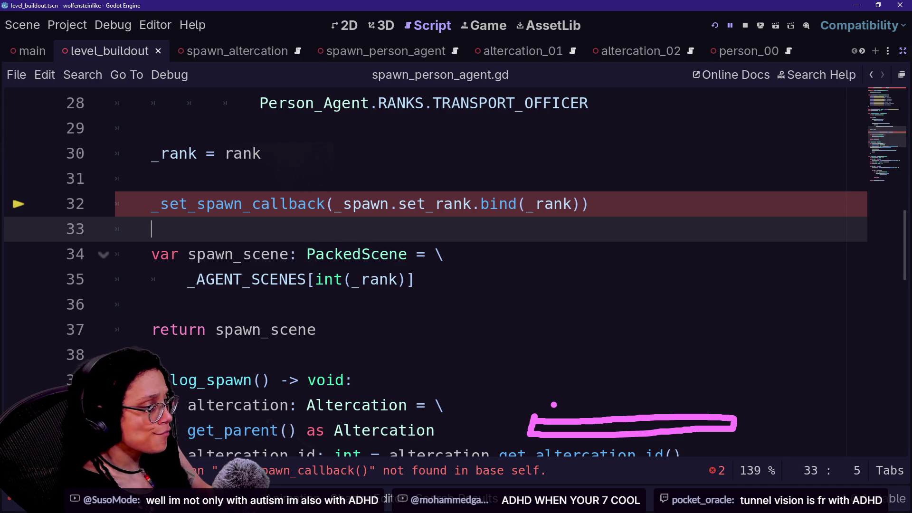
mouse_move(613, 379)
left_mouse_down()
mouse_move(808, 390)
mouse_move(395, 385)
left_mouse_up()
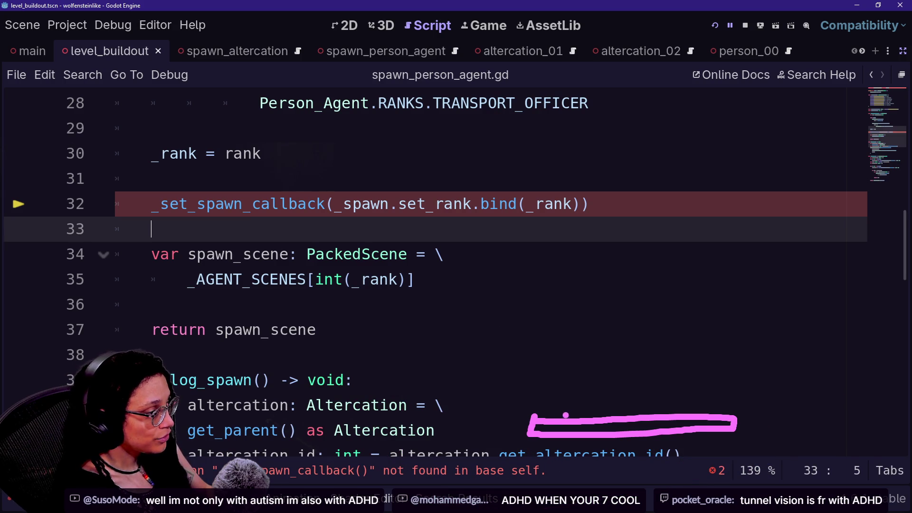
mouse_move(555, 418)
left_mouse_down()
mouse_move(509, 386)
mouse_move(516, 380)
left_mouse_up()
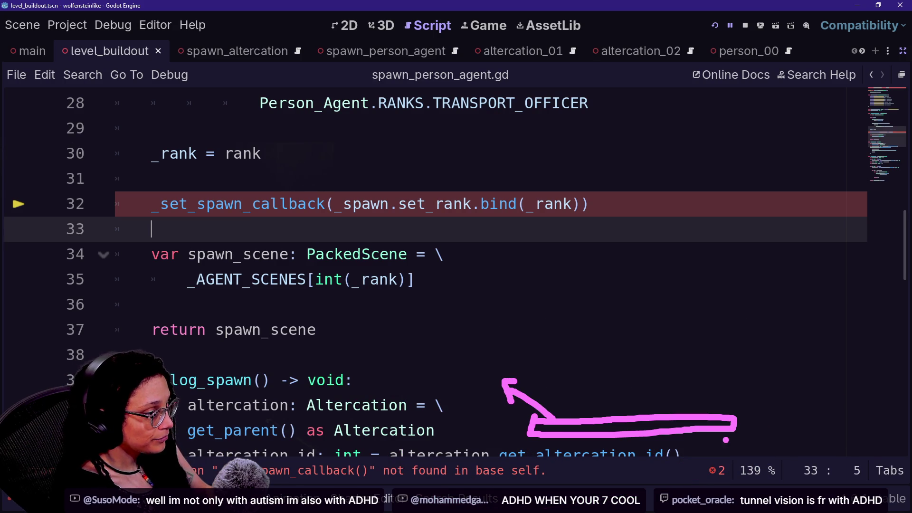
mouse_move(737, 422)
left_mouse_down()
mouse_move(766, 397)
mouse_move(775, 410)
left_mouse_up()
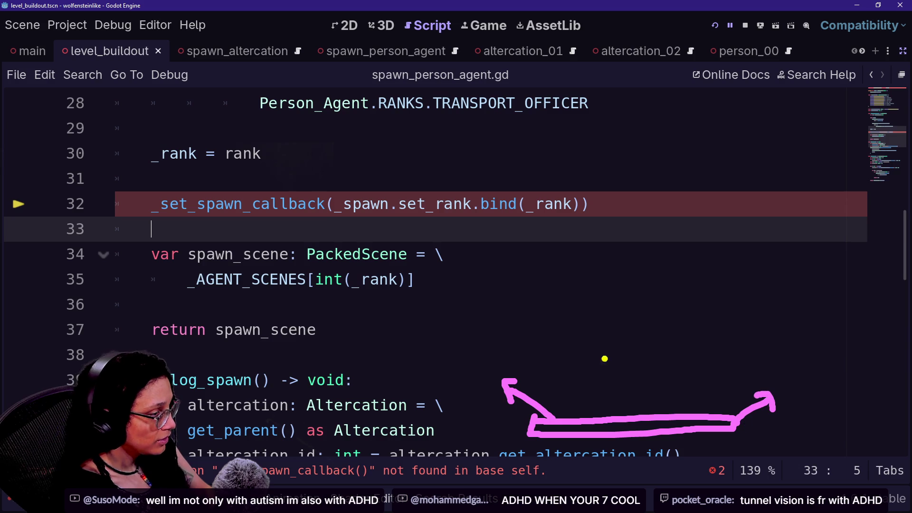
Mark the arrow tips with yellow and green 0 markers, undoing the extra green strokes
mouse_move(470, 352)
left_mouse_down()
mouse_move(463, 373)
mouse_move(476, 351)
left_mouse_up()
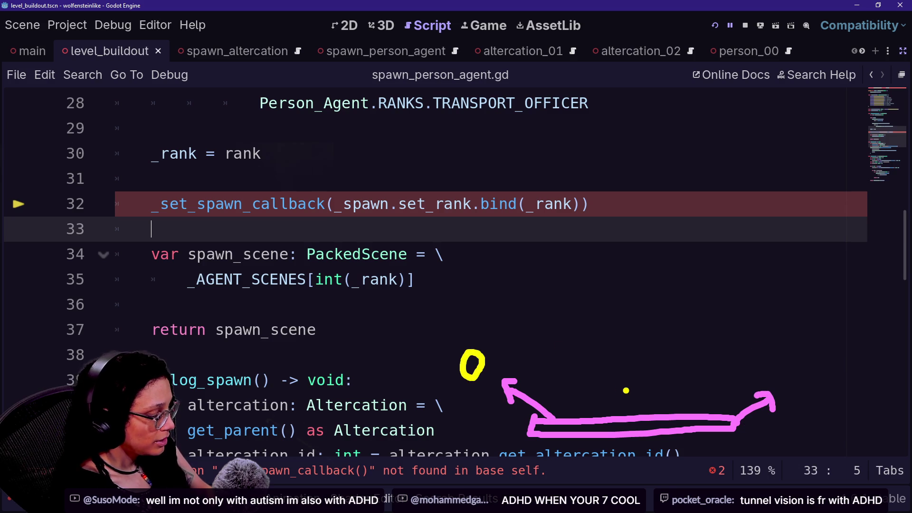
mouse_move(796, 345)
left_mouse_down()
mouse_move(793, 371)
mouse_move(799, 354)
left_mouse_up()
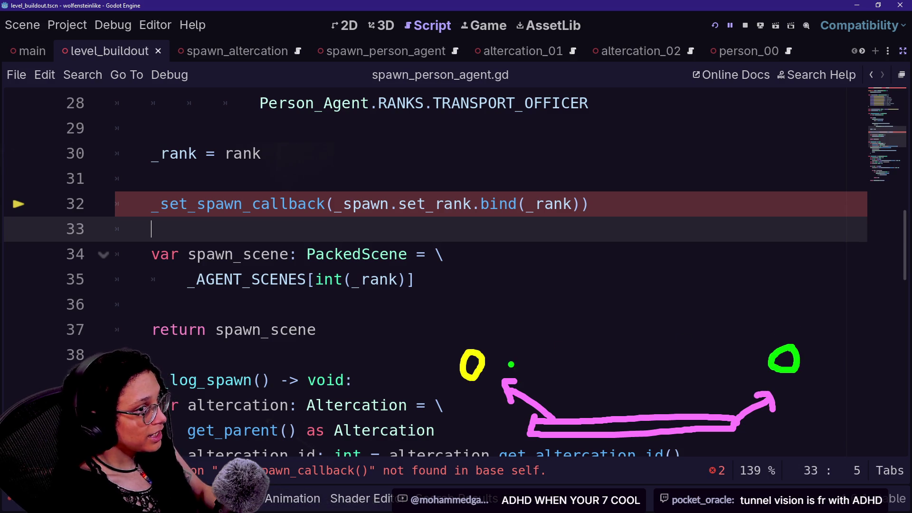
mouse_move(497, 316)
left_mouse_down()
mouse_move(542, 347)
mouse_move(525, 306)
left_mouse_up()
mouse_move(511, 351)
left_mouse_down()
mouse_move(594, 425)
mouse_move(779, 354)
left_mouse_up()
left_click_drag(772, 332, 773, 340)
key("ctrl+z")
key("ctrl+z")
key("ctrl+z")
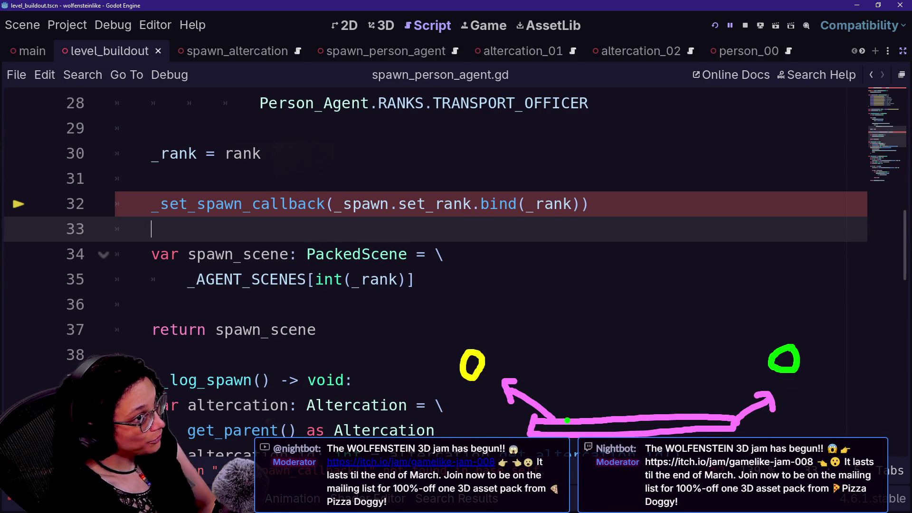
Undo a stray green stroke and clear all annotations with Escape
left_click_drag(619, 395, 570, 387)
key("ctrl+z")
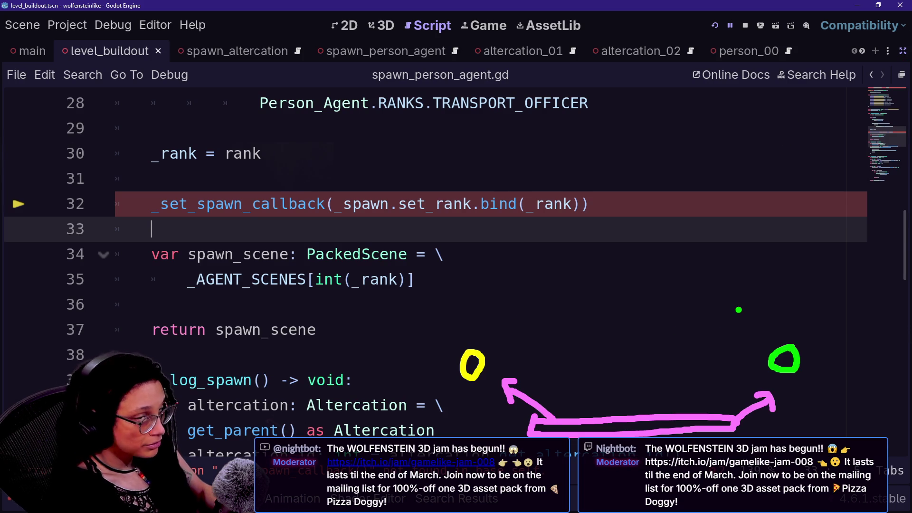
key("Escape")
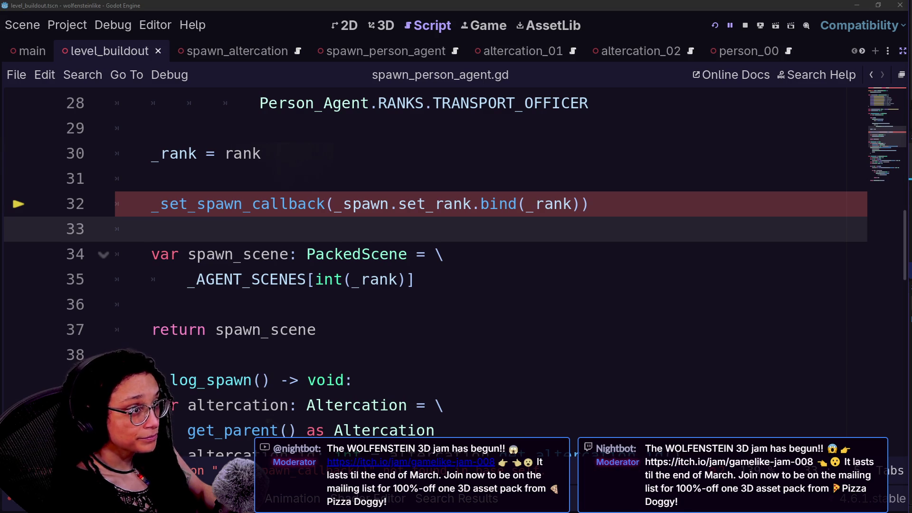
left_click(317, 330)
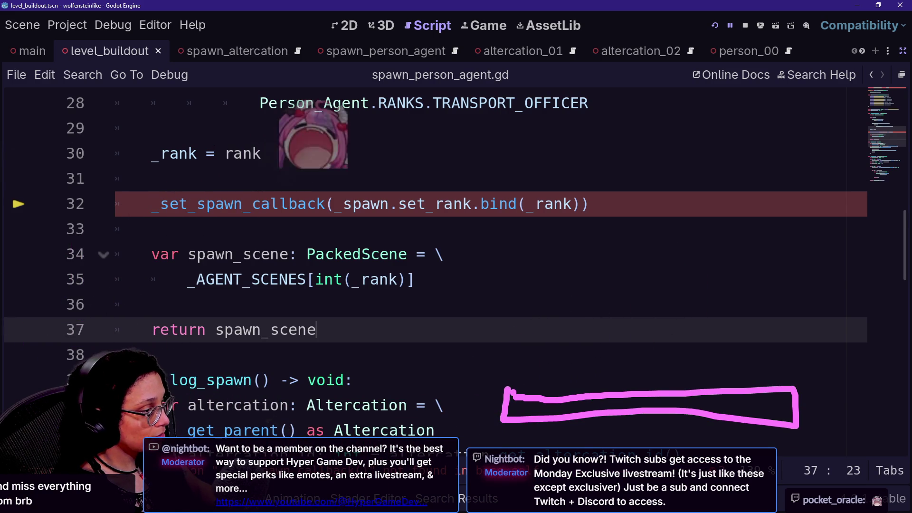
Add an arrow from the bar's right end and mark the arrow tips with yellow and green circles
left_click_drag(796, 387, 798, 362)
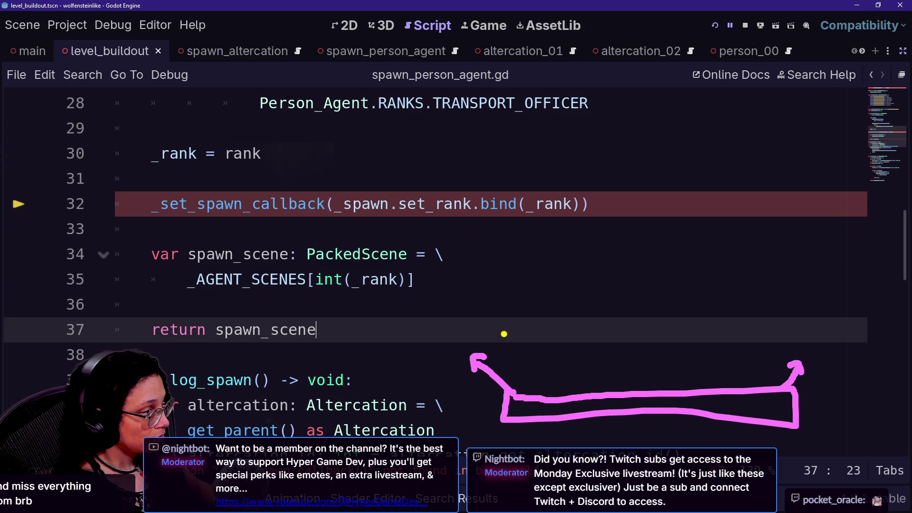
mouse_move(454, 335)
left_mouse_down()
mouse_move(451, 353)
mouse_move(458, 337)
left_mouse_up()
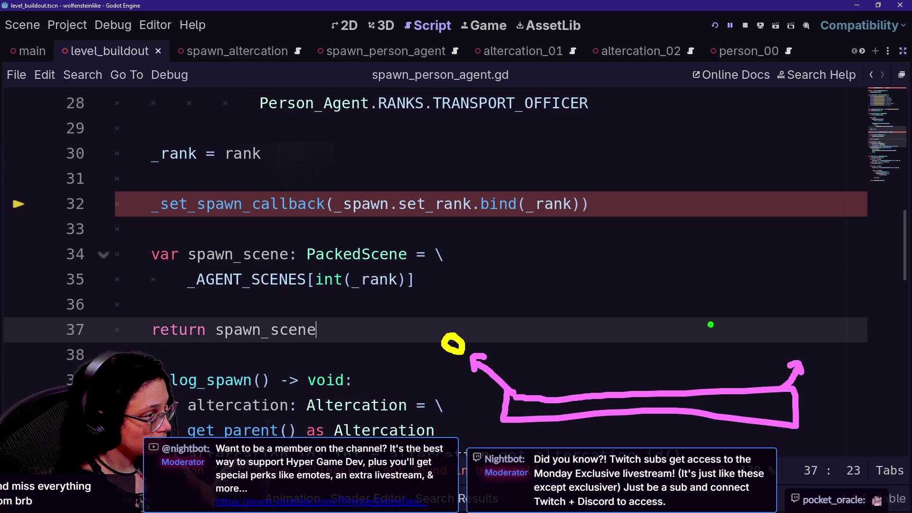
mouse_move(818, 332)
left_mouse_down()
mouse_move(805, 347)
mouse_move(822, 335)
left_mouse_up()
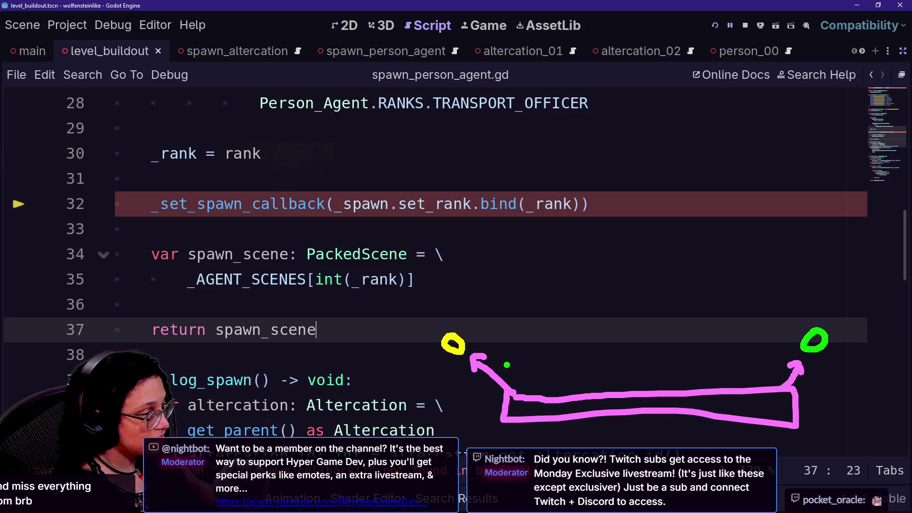
Draw green curves, loops and lines around the sketch, then undo the last two green strokes
left_click_drag(505, 365, 822, 374)
mouse_move(435, 299)
left_mouse_down()
mouse_move(371, 362)
mouse_move(442, 295)
left_mouse_up()
mouse_move(752, 281)
left_mouse_down()
mouse_move(838, 387)
mouse_move(694, 267)
left_mouse_up()
mouse_move(624, 313)
left_mouse_down()
mouse_move(598, 347)
mouse_move(649, 384)
left_mouse_up()
left_click_drag(566, 259, 444, 323)
mouse_move(599, 251)
left_mouse_down()
mouse_move(760, 281)
mouse_move(898, 268)
left_mouse_up()
key("ctrl+z")
key("ctrl+z")
key("ctrl+z")
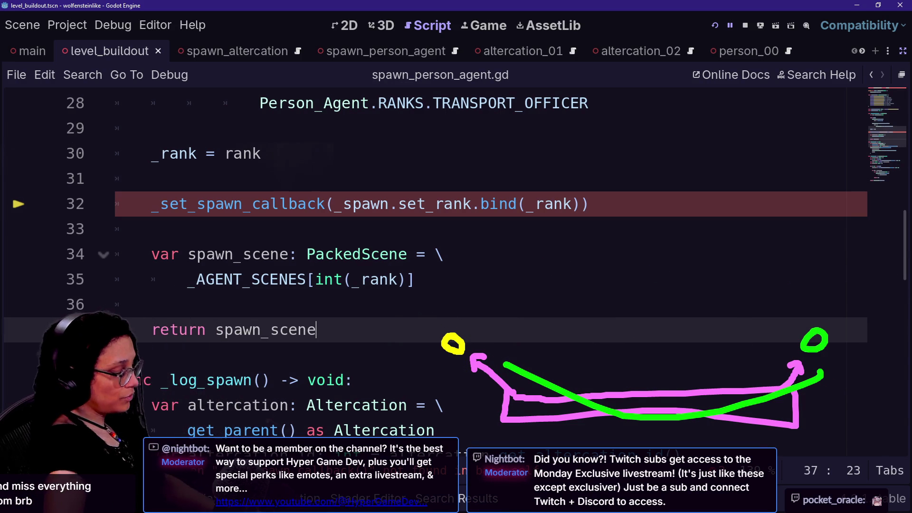
key("ctrl+z")
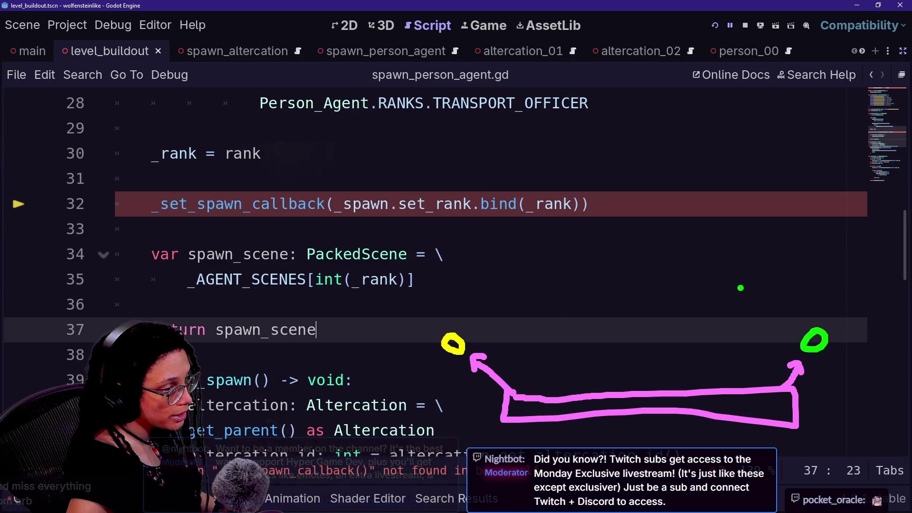
Draw a green box above the bar's right end and a yellow box, then remove the yellow box
mouse_move(729, 278)
left_mouse_down()
mouse_move(743, 334)
mouse_move(764, 281)
mouse_move(732, 277)
left_mouse_up()
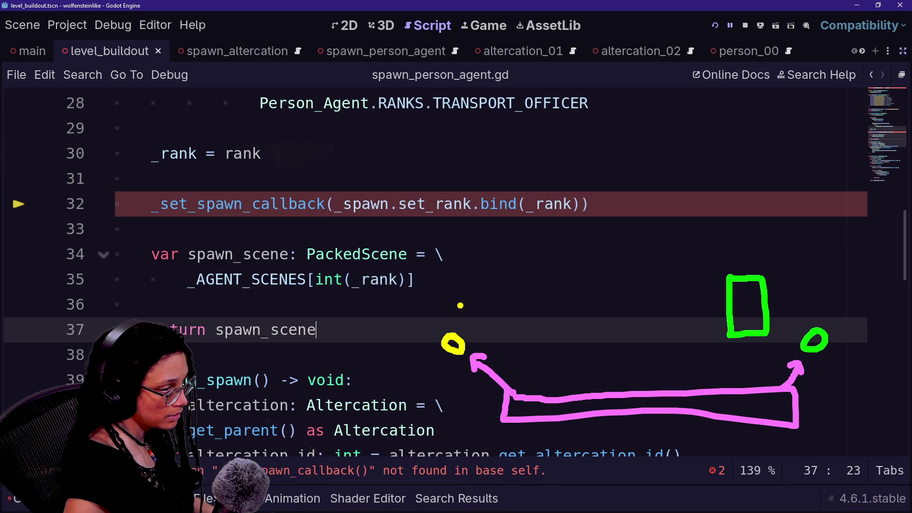
mouse_move(516, 288)
left_mouse_down()
mouse_move(516, 335)
mouse_move(546, 338)
mouse_move(520, 299)
mouse_move(559, 333)
mouse_move(543, 298)
mouse_move(526, 343)
mouse_move(556, 351)
mouse_move(542, 285)
mouse_move(518, 286)
left_mouse_up()
key("ctrl+z")
key("ctrl+z")
Redraw a yellow arrow from the yellow box to the bar and a green arrow linking the green box to the bar
mouse_move(546, 358)
left_mouse_down()
mouse_move(551, 392)
mouse_move(559, 384)
left_mouse_up()
key("g")
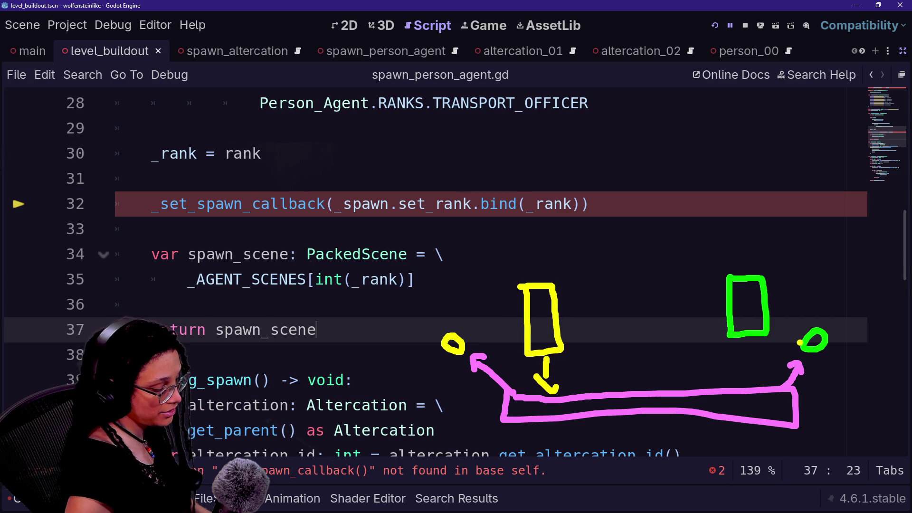
key("ctrl+z")
key("ctrl+z")
key("ctrl+z")
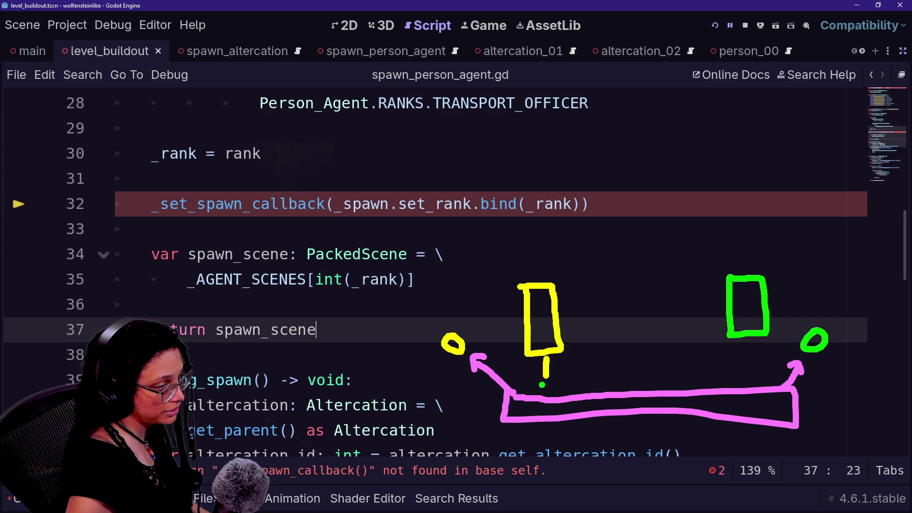
key("y")
mouse_move(551, 393)
left_mouse_down()
mouse_move(551, 361)
mouse_move(563, 371)
left_mouse_up()
key("g")
left_click_drag(755, 383, 753, 344)
left_click_drag(753, 345, 762, 354)
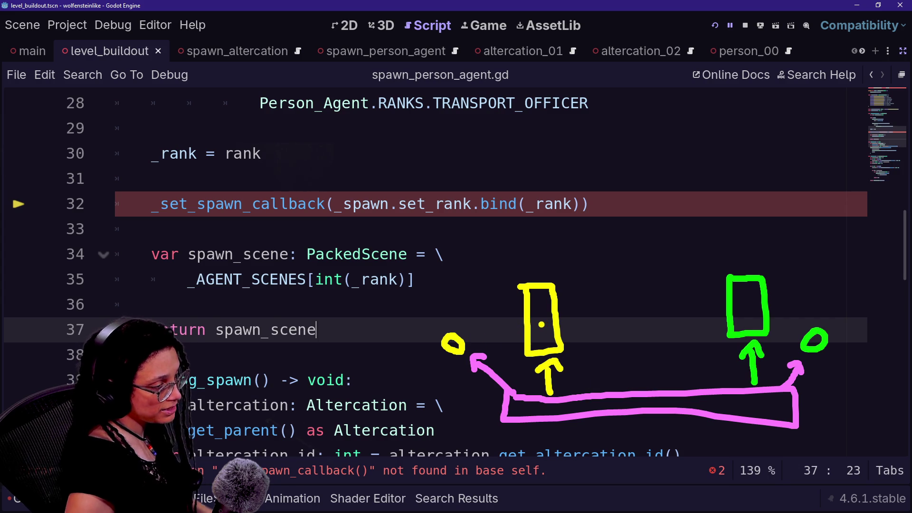
Draw a yellow arrow to the left circle and a green arrow from the green rectangle to the right circle
left_click_drag(525, 328, 495, 364)
left_click_drag(501, 337, 494, 357)
left_click_drag(493, 362, 525, 365)
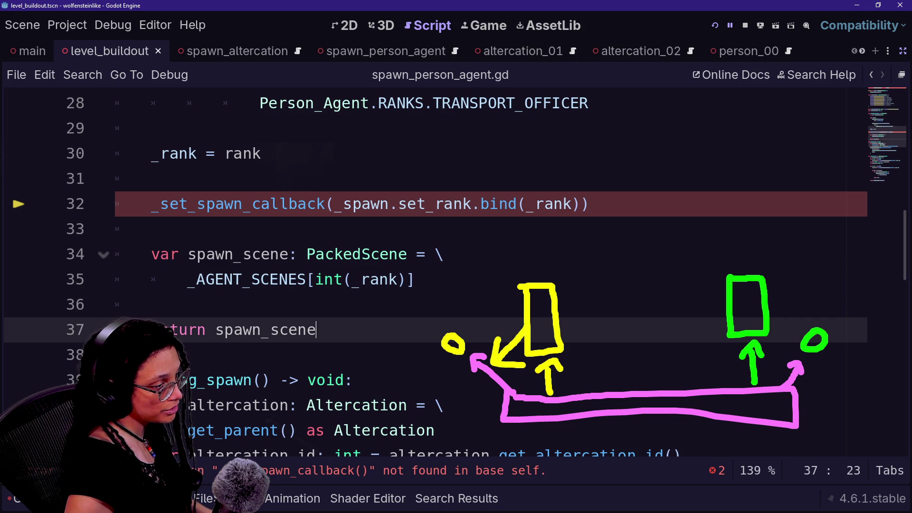
mouse_move(768, 313)
left_mouse_down()
mouse_move(806, 325)
mouse_move(783, 340)
left_mouse_up()
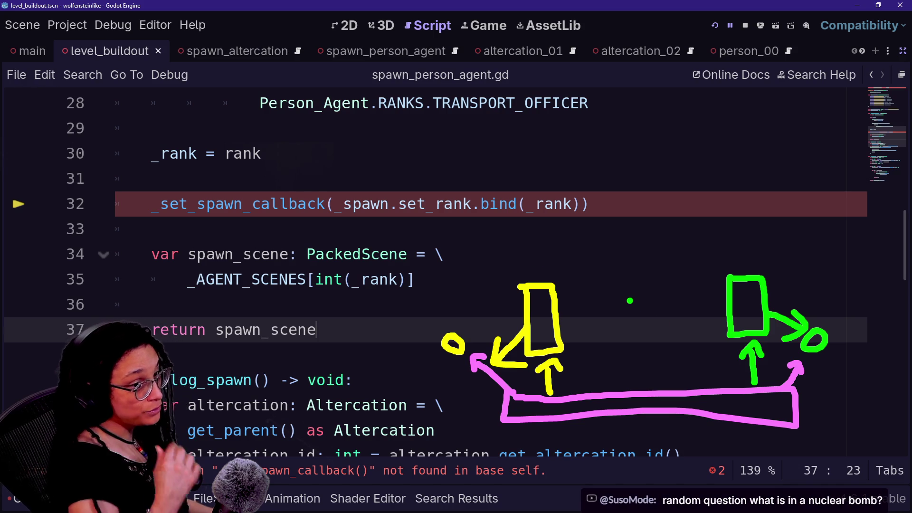
Draw a green loop around the yellow figure, then undo it
mouse_move(521, 260)
left_mouse_down()
mouse_move(495, 289)
mouse_move(470, 274)
left_mouse_up()
mouse_move(648, 332)
left_mouse_down()
mouse_move(703, 218)
mouse_move(761, 370)
left_mouse_up()
key("ctrl+z")
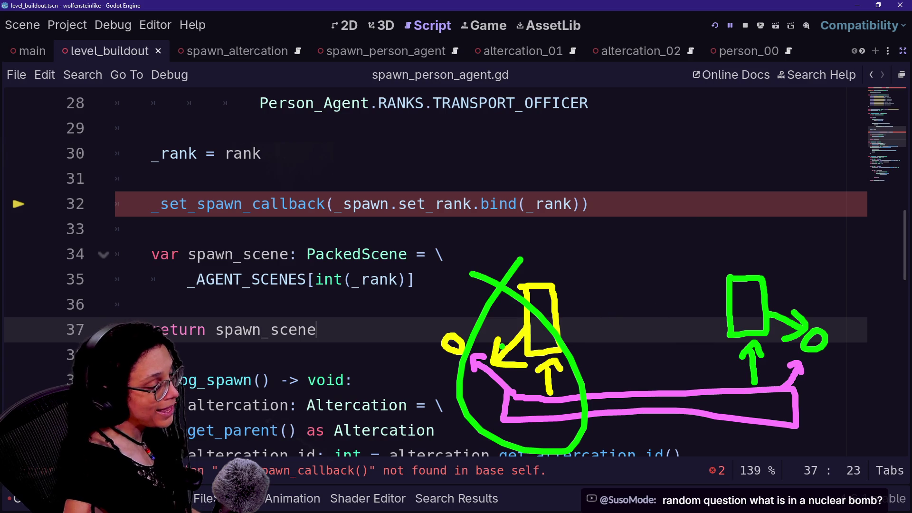
key("ctrl+z")
key("ctrl+z")
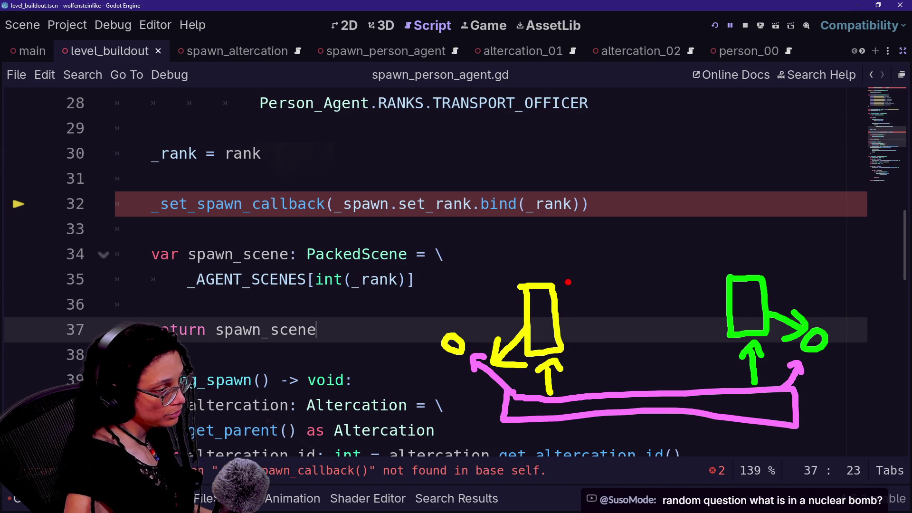
Write red 'cb' labels beside the yellow and green rectangles and circle them in red
mouse_move(567, 276)
left_mouse_down()
mouse_move(565, 292)
mouse_move(577, 267)
mouse_move(600, 291)
left_mouse_up()
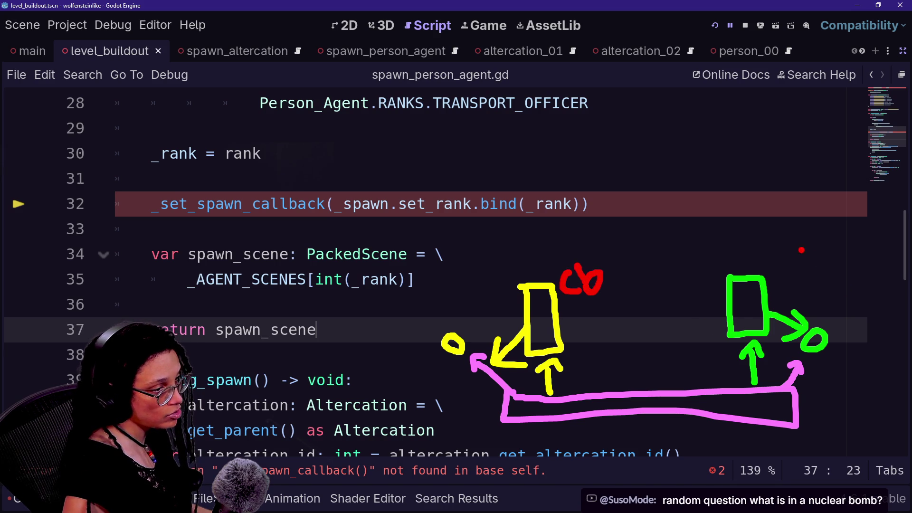
mouse_move(778, 263)
left_mouse_down()
mouse_move(793, 246)
mouse_move(798, 271)
left_mouse_up()
left_click(819, 293)
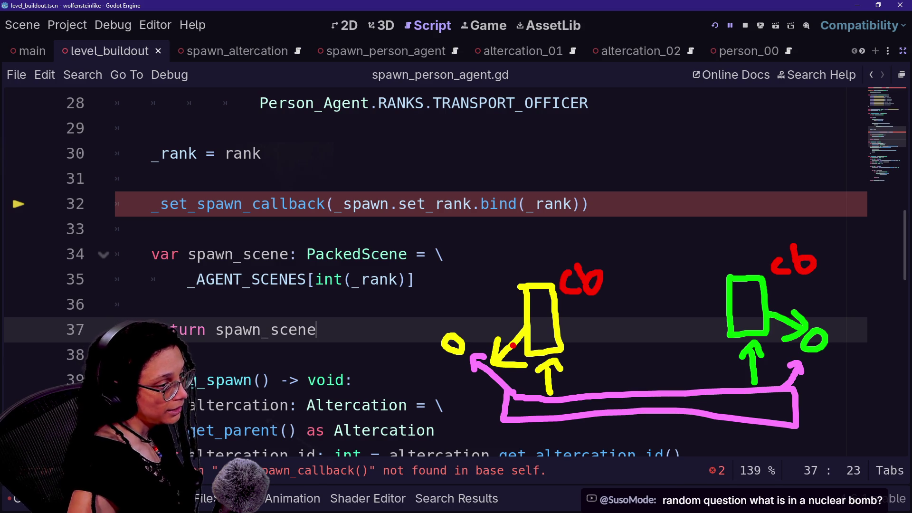
mouse_move(601, 240)
left_mouse_down()
mouse_move(589, 330)
mouse_move(609, 214)
left_mouse_up()
mouse_move(779, 232)
left_mouse_down()
mouse_move(767, 268)
mouse_move(732, 252)
left_mouse_up()
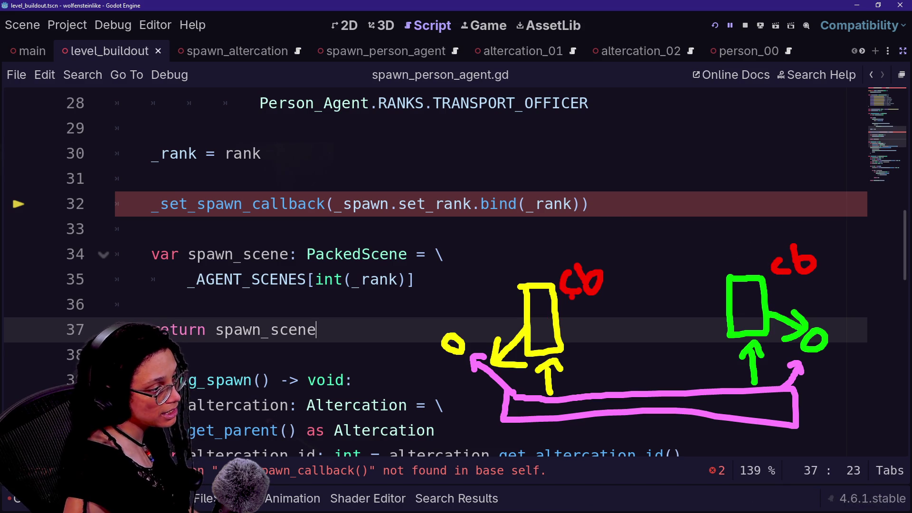
Draw red arcs from each cb label to its circle and link each rectangle to its label in its own colour
mouse_move(562, 261)
left_mouse_down()
mouse_move(500, 267)
mouse_move(428, 356)
mouse_move(468, 367)
mouse_move(472, 333)
left_mouse_up()
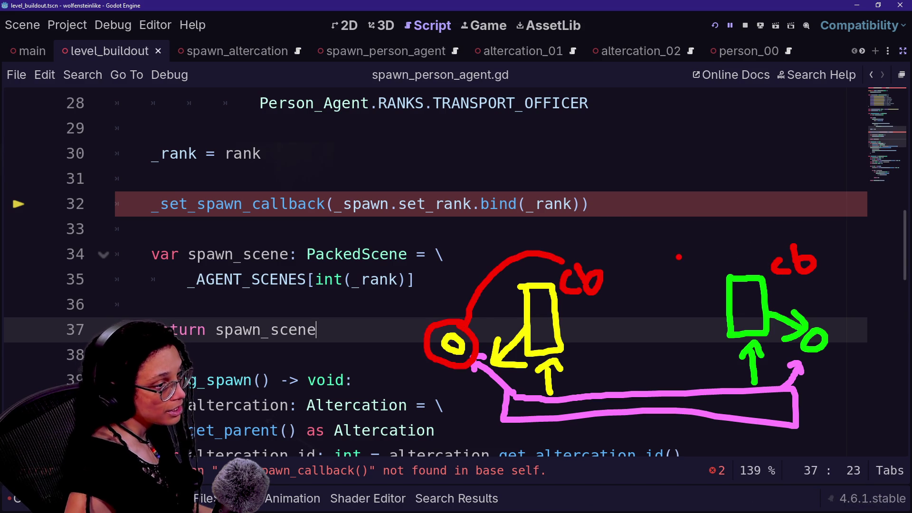
mouse_move(781, 247)
left_mouse_down()
mouse_move(791, 223)
mouse_move(836, 271)
mouse_move(819, 328)
mouse_move(804, 323)
mouse_move(803, 375)
mouse_move(836, 336)
mouse_move(817, 328)
left_mouse_up()
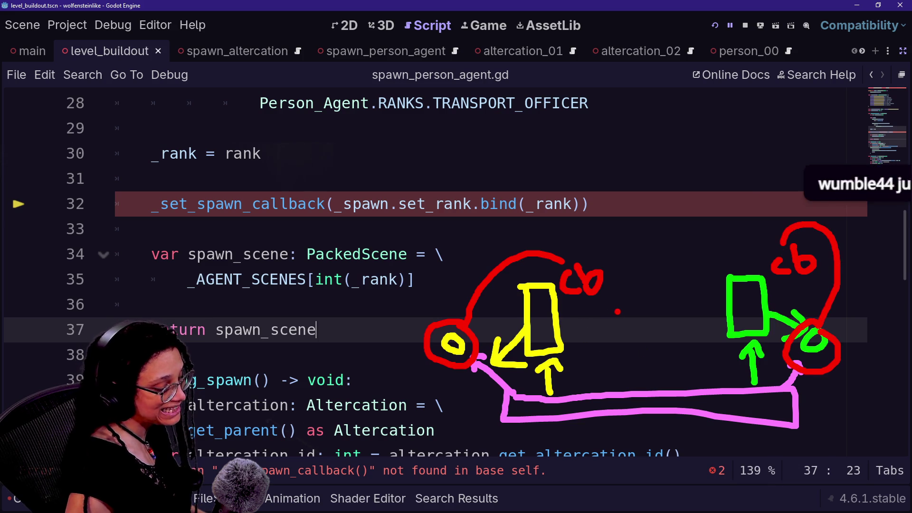
mouse_move(740, 276)
left_mouse_down()
mouse_move(746, 255)
mouse_move(767, 259)
left_mouse_up()
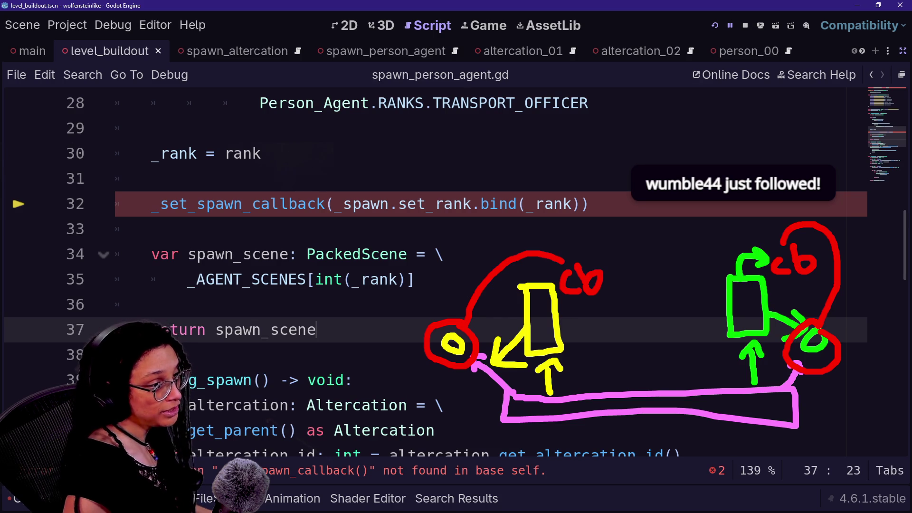
mouse_move(550, 306)
left_mouse_down()
mouse_move(581, 315)
mouse_move(600, 292)
left_mouse_up()
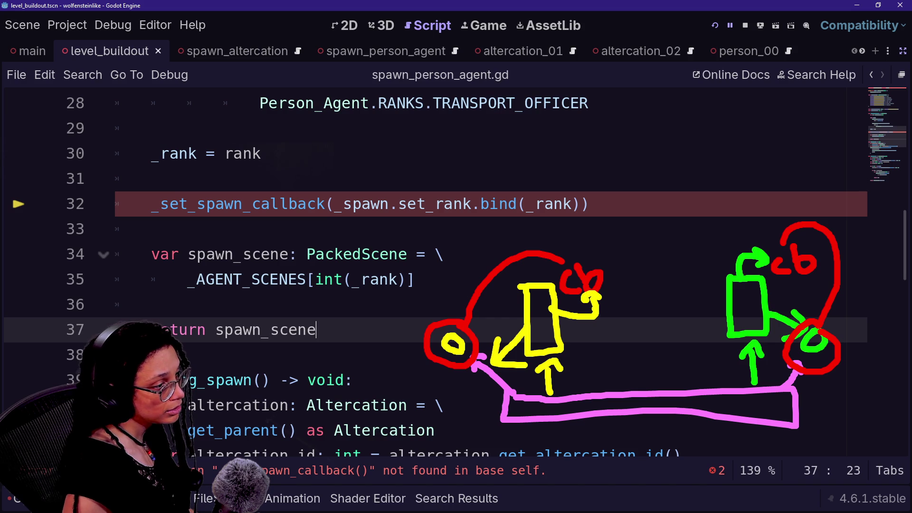
key("ctrl+z")
mouse_move(559, 339)
left_mouse_down()
mouse_move(583, 336)
mouse_move(589, 300)
mouse_move(603, 307)
left_mouse_up()
Scribble yellow, green and pink test strokes over the figures, then undo them
mouse_move(533, 280)
left_mouse_down()
mouse_move(511, 373)
mouse_move(570, 295)
mouse_move(547, 269)
left_mouse_up()
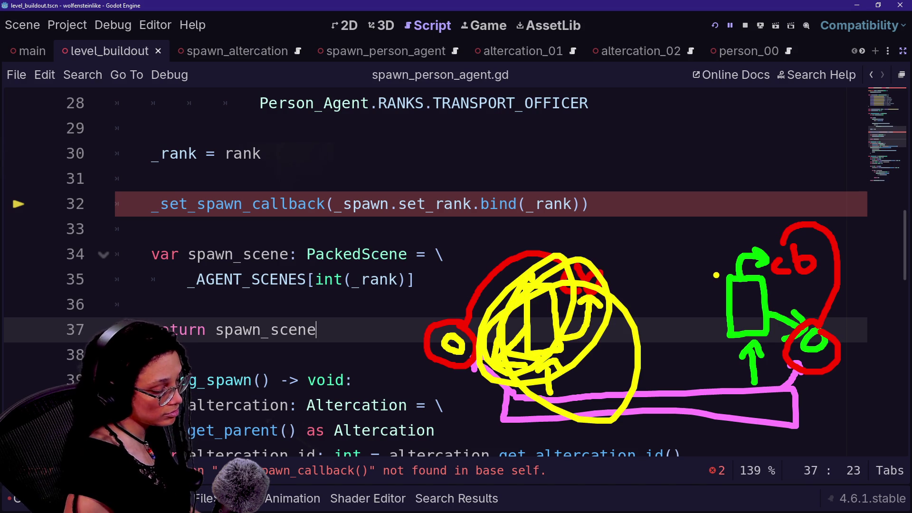
mouse_move(713, 274)
left_mouse_down()
mouse_move(698, 266)
mouse_move(757, 210)
left_mouse_up()
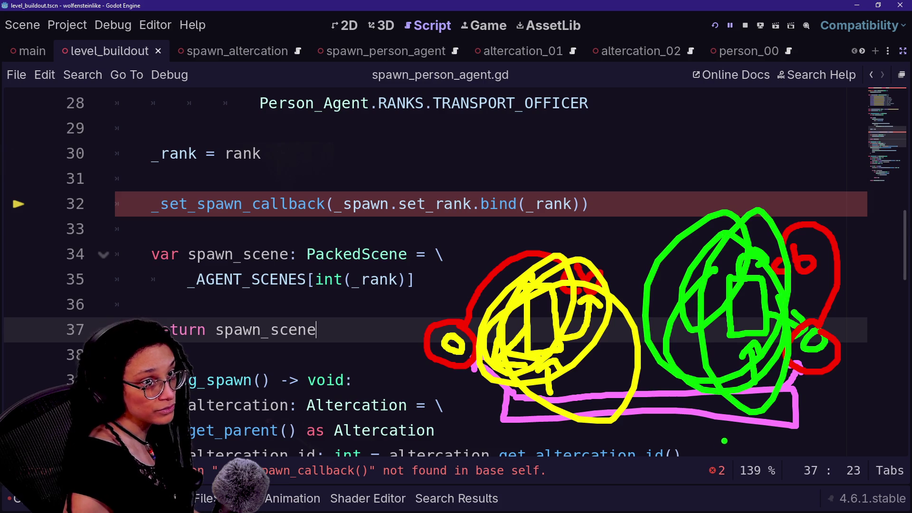
key("ctrl+z")
key("ctrl+z")
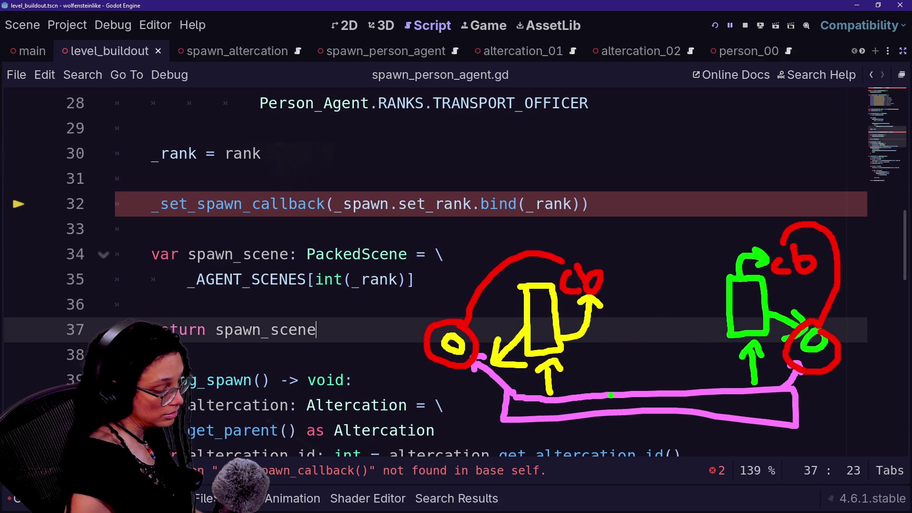
mouse_move(613, 397)
left_mouse_down()
mouse_move(511, 432)
mouse_move(632, 437)
mouse_move(668, 419)
left_mouse_up()
key("ctrl+z")
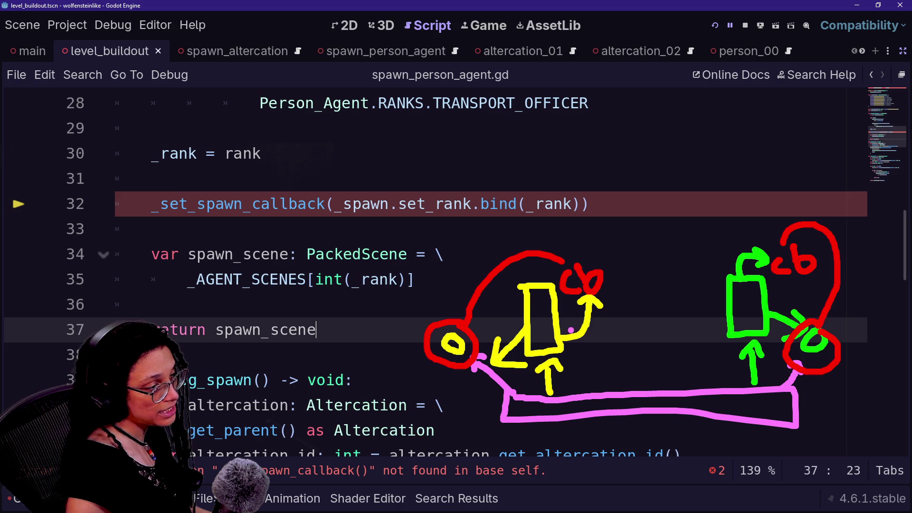
mouse_move(564, 343)
left_mouse_down()
mouse_move(586, 269)
mouse_move(563, 287)
mouse_move(605, 289)
left_mouse_up()
key("ctrl+z")
Try pink loops around the right and left cb labels, undoing both
mouse_move(755, 268)
left_mouse_down()
mouse_move(791, 235)
mouse_move(765, 249)
mouse_move(781, 281)
mouse_move(775, 271)
left_mouse_up()
key("ctrl+z")
mouse_move(578, 265)
left_mouse_down()
mouse_move(527, 287)
mouse_move(589, 278)
left_mouse_up()
key("ctrl+z")
Enclose the yellow and green figures in pink loops after discarding a trial pink ellipse
mouse_move(803, 246)
left_mouse_down()
mouse_move(694, 304)
mouse_move(810, 249)
mouse_move(760, 247)
left_mouse_up()
mouse_move(592, 256)
left_mouse_down()
mouse_move(626, 267)
mouse_move(577, 349)
mouse_move(602, 271)
left_mouse_up()
key("ctrl+z")
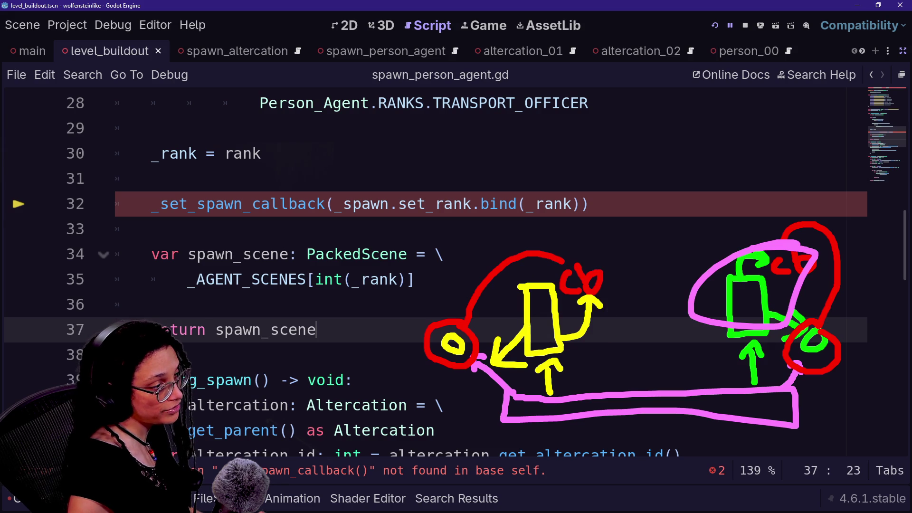
key("ctrl+z")
mouse_move(549, 259)
left_mouse_down()
mouse_move(523, 275)
mouse_move(513, 320)
mouse_move(588, 355)
mouse_move(602, 240)
mouse_move(528, 260)
left_mouse_up()
mouse_move(782, 217)
left_mouse_down()
mouse_move(739, 240)
mouse_move(720, 325)
mouse_move(760, 334)
mouse_move(811, 291)
mouse_move(771, 230)
left_mouse_up()
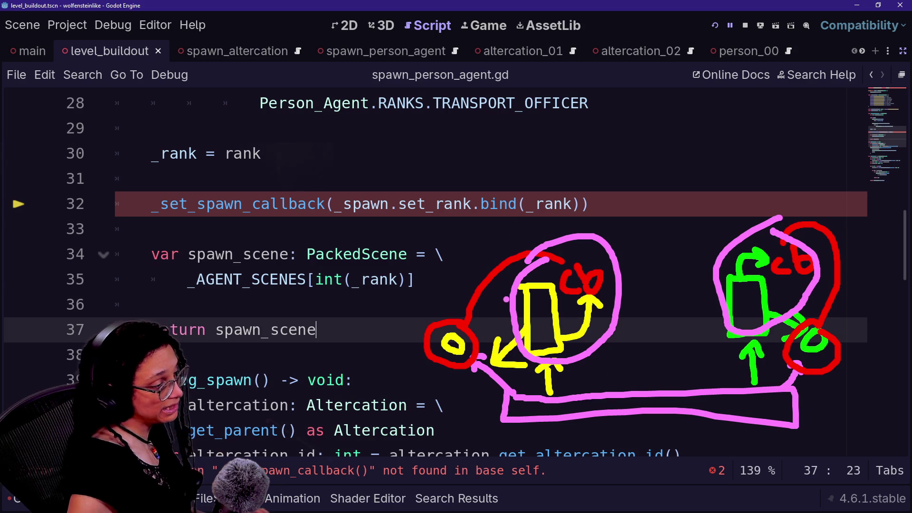
Draw pink arrows pointing down to the left and right figures
left_click_drag(649, 148, 589, 221)
mouse_move(582, 187)
left_mouse_down()
mouse_move(584, 226)
mouse_move(623, 199)
left_mouse_up()
mouse_move(693, 134)
left_mouse_down()
mouse_move(746, 240)
mouse_move(757, 197)
left_mouse_up()
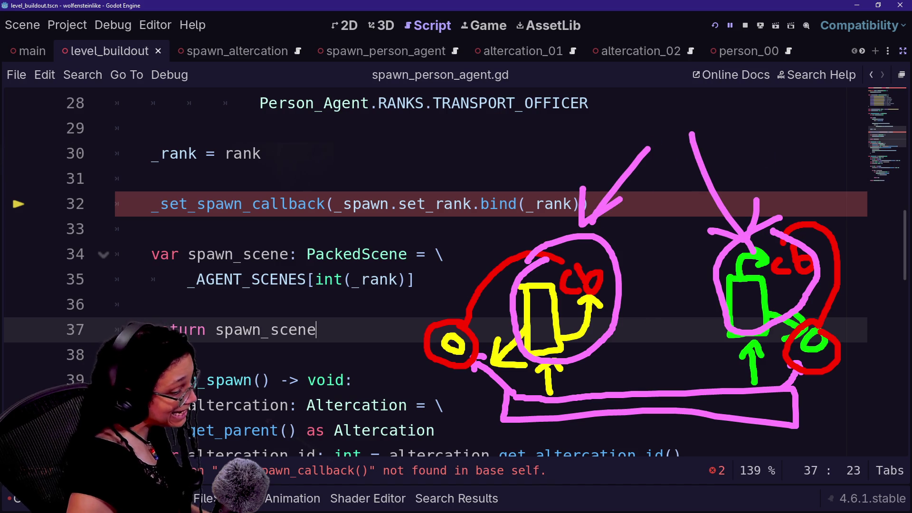
Draw a red top circle with red lines to both wheels, undoing the stray red crosses
mouse_move(665, 120)
left_mouse_down()
mouse_move(653, 157)
mouse_move(660, 119)
mouse_move(499, 238)
mouse_move(458, 312)
mouse_move(451, 291)
left_mouse_up()
mouse_move(694, 135)
left_mouse_down()
mouse_move(879, 174)
mouse_move(838, 285)
mouse_move(844, 342)
left_mouse_up()
left_click_drag(861, 294, 846, 344)
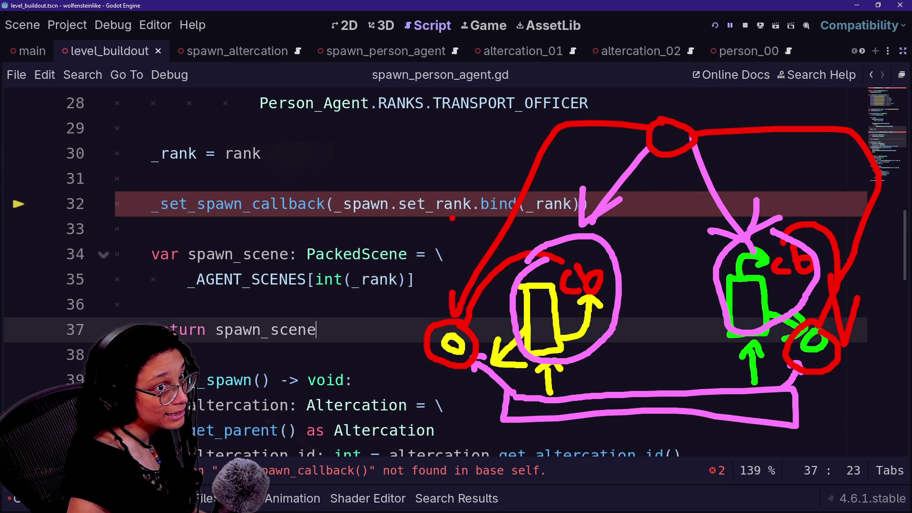
left_click_drag(373, 215, 487, 328)
left_click_drag(489, 242, 446, 433)
mouse_move(784, 278)
left_mouse_down()
mouse_move(865, 404)
mouse_move(887, 421)
left_mouse_up()
left_click_drag(874, 290, 748, 437)
key("ctrl+z")
key("ctrl+z")
key("ctrl+z")
Circle both cb labels in red, undo it, and clear the whole drawing with Escape
mouse_move(563, 246)
left_mouse_down()
mouse_move(581, 246)
mouse_move(628, 295)
mouse_move(551, 227)
left_mouse_up()
mouse_move(808, 247)
left_mouse_down()
mouse_move(768, 243)
mouse_move(737, 223)
left_mouse_up()
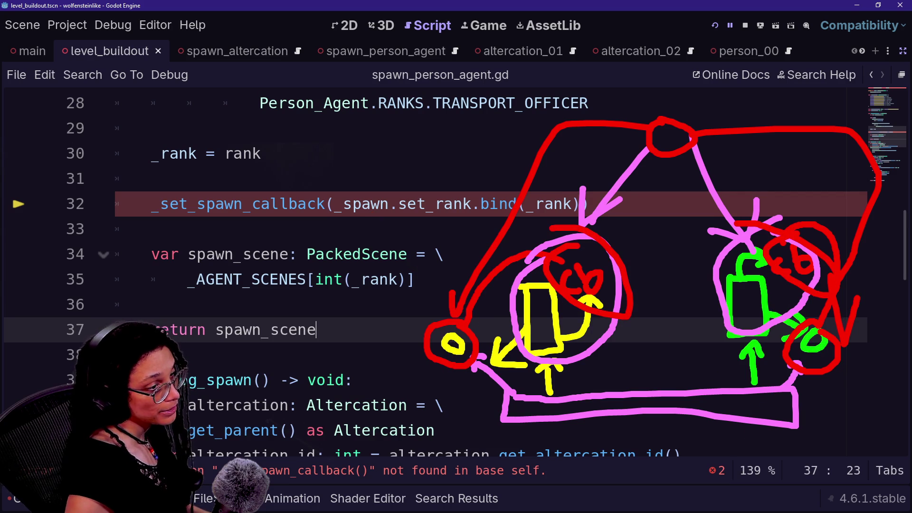
key("ctrl+z")
key("ctrl+z")
key("ctrl+z")
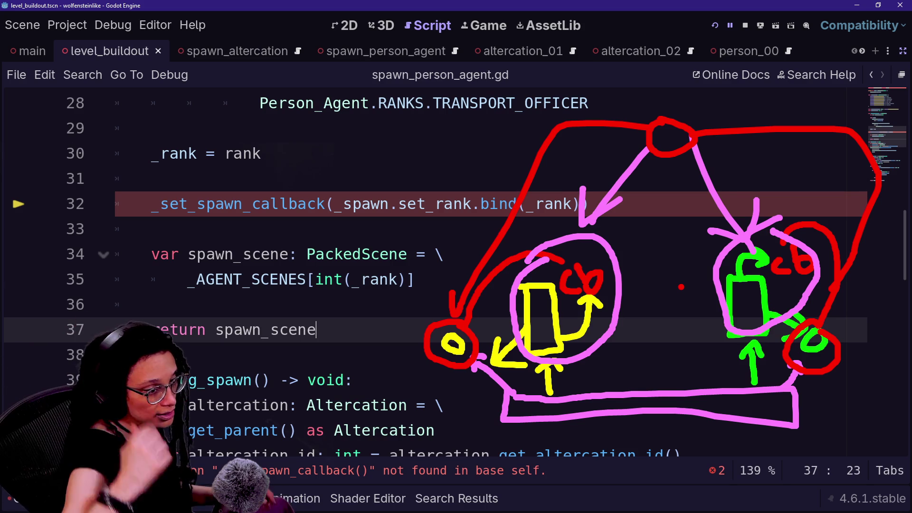
key("Escape")
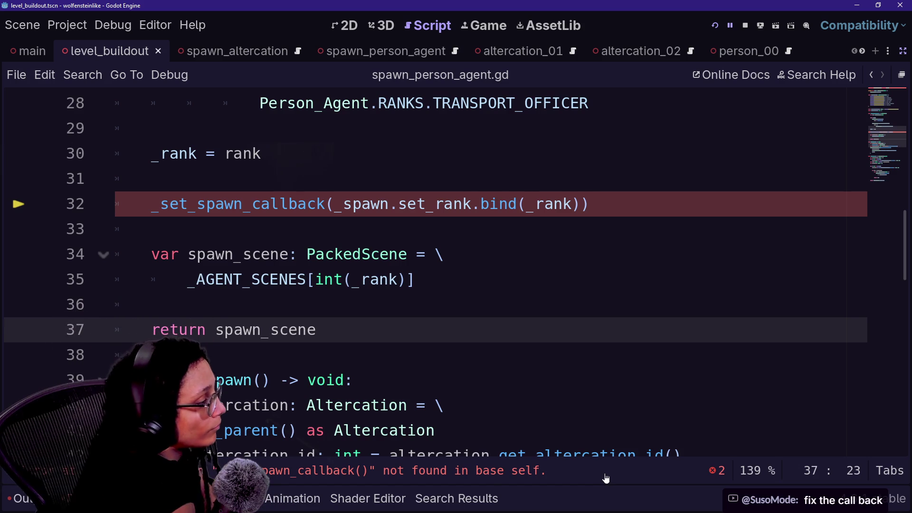
Review the bind call on line 32 and lines 30–35 around _set_spawn_callback
key("Up")
key("Up")
key("Up")
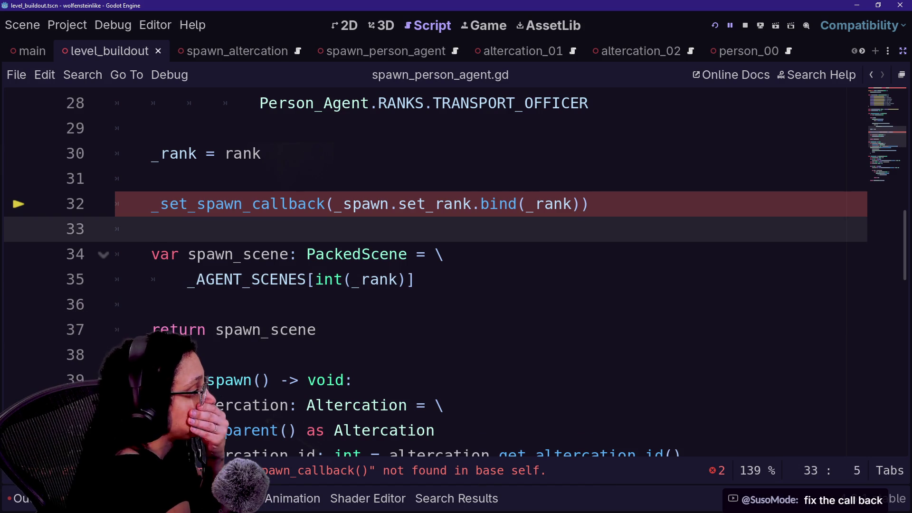
left_click_drag(453, 204, 151, 229)
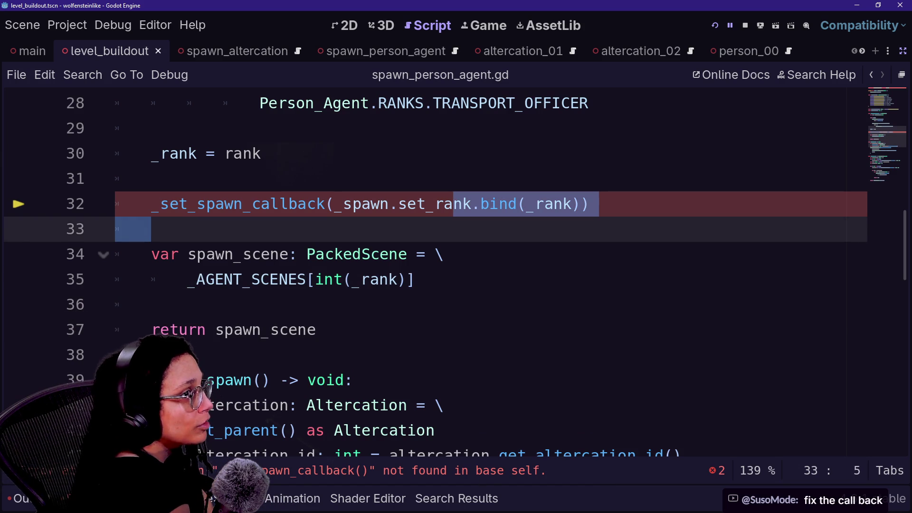
left_click(151, 128)
left_click(415, 280, "shift")
left_click(414, 279)
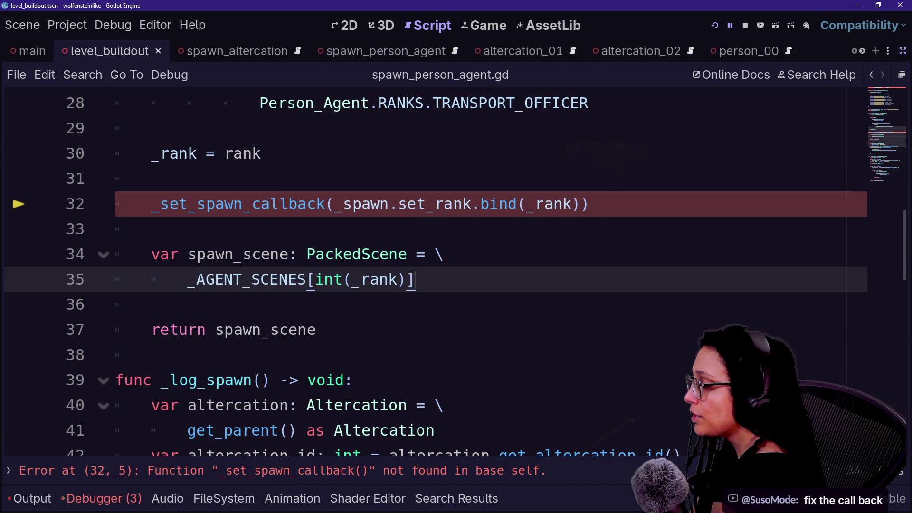
Scroll back to the script's top, put the caret on line 5, and launch Quick Open
scroll(428, 275, "down", 3)
left_click(435, 204)
scroll(428, 275, "up", 12)
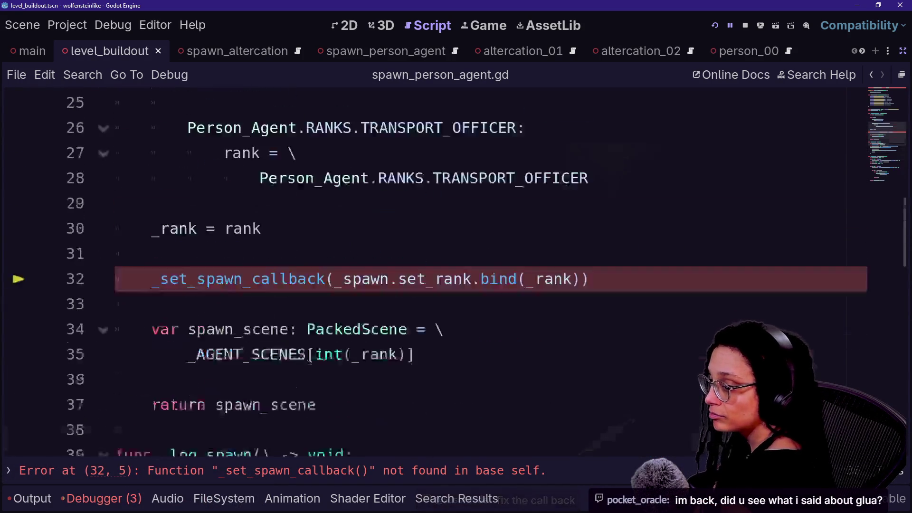
left_click(362, 179)
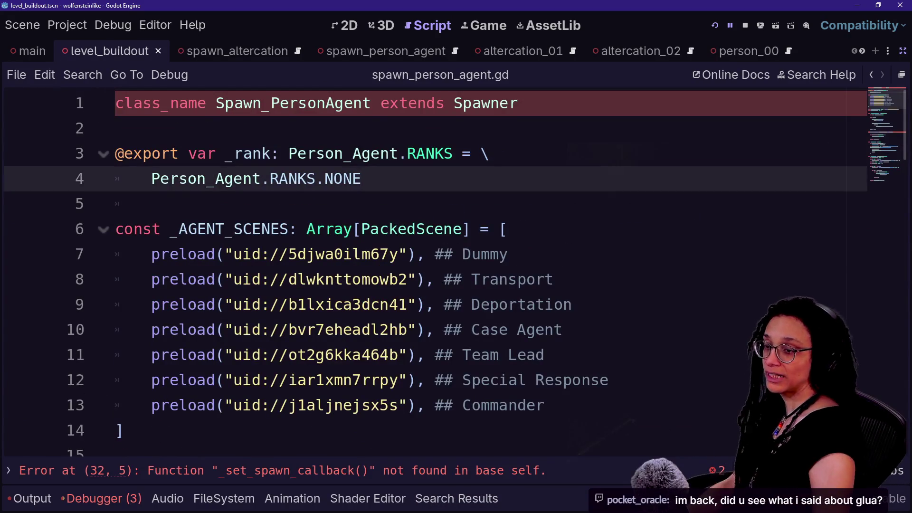
left_click(151, 203)
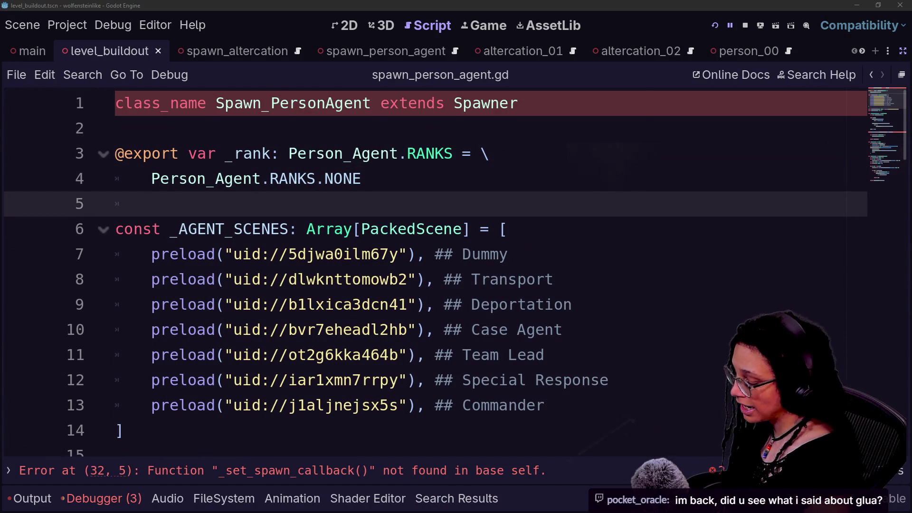
key("shift+alt+o")
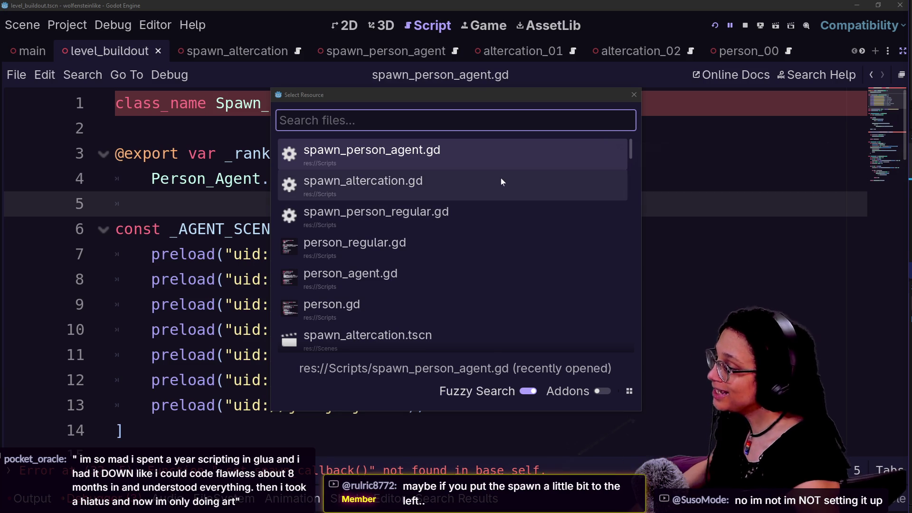
Open person_agent.gd and look over its opening lines 3–11
left_click(420, 269)
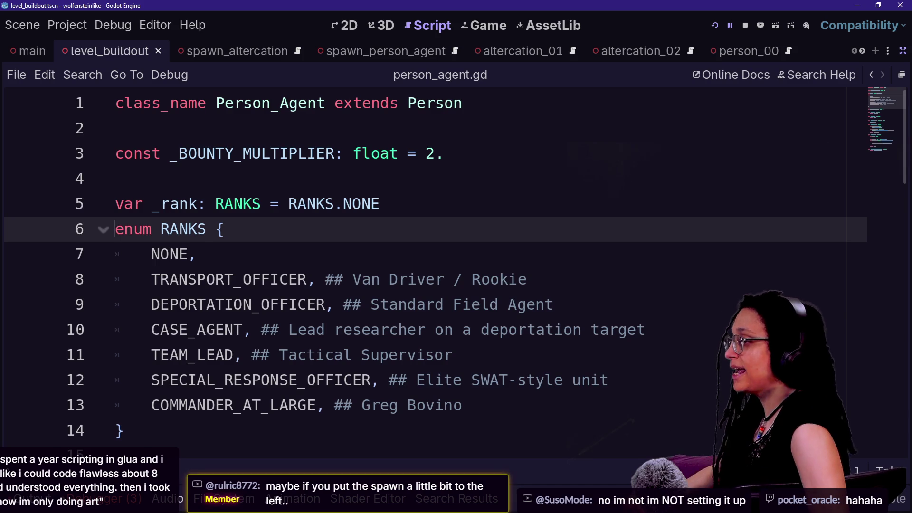
left_click_drag(361, 154, 452, 355)
left_click(453, 355)
left_click(116, 179)
scroll(428, 266, "down", 1)
scroll(428, 266, "up", 1)
scroll(427, 266, "down", 1)
scroll(428, 266, "up", 1)
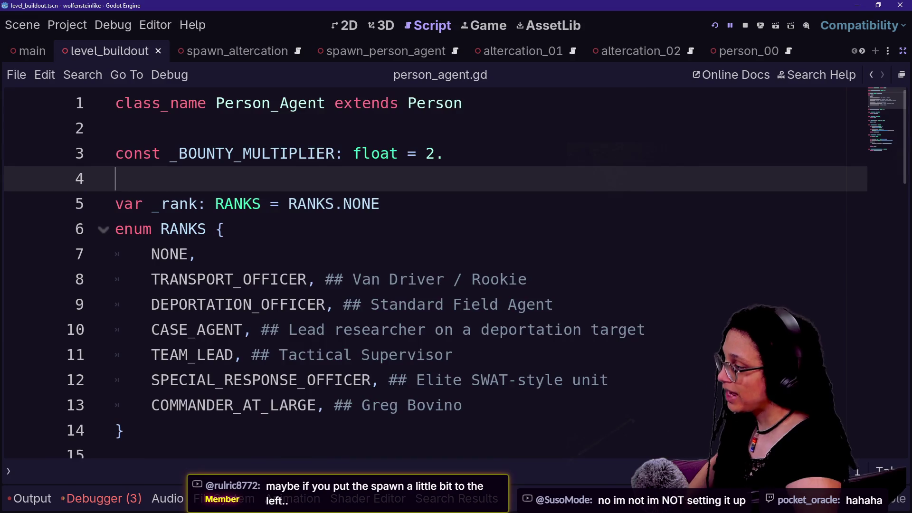
Switch back to spawn_person_agent.gd via Quick Open and place the caret on the set_rank call
key("shift+alt+o")
key("Escape")
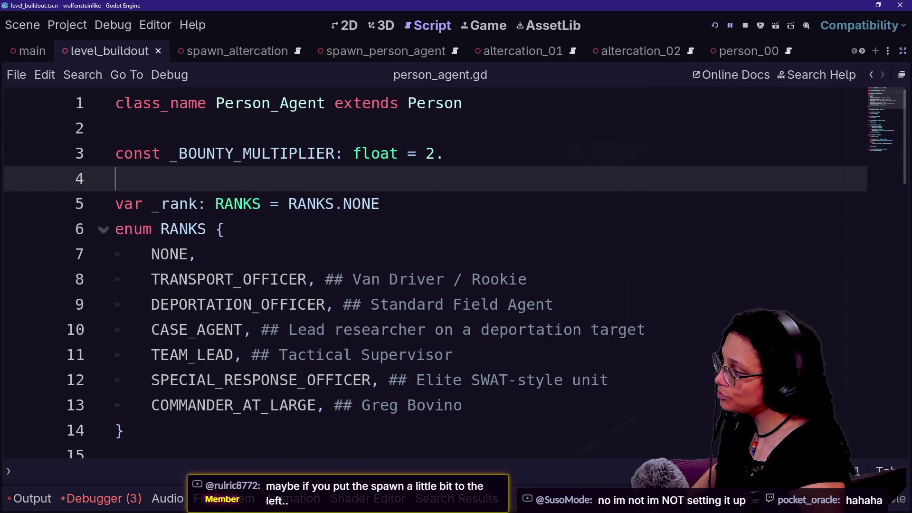
key("shift+alt+o")
key("Down")
key("Return")
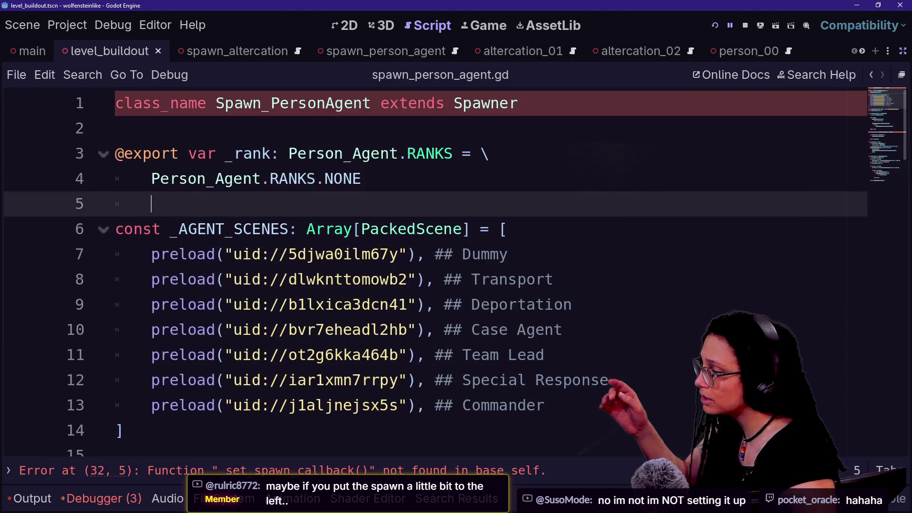
scroll(376, 237, "down", 13)
scroll(376, 266, "down", 8)
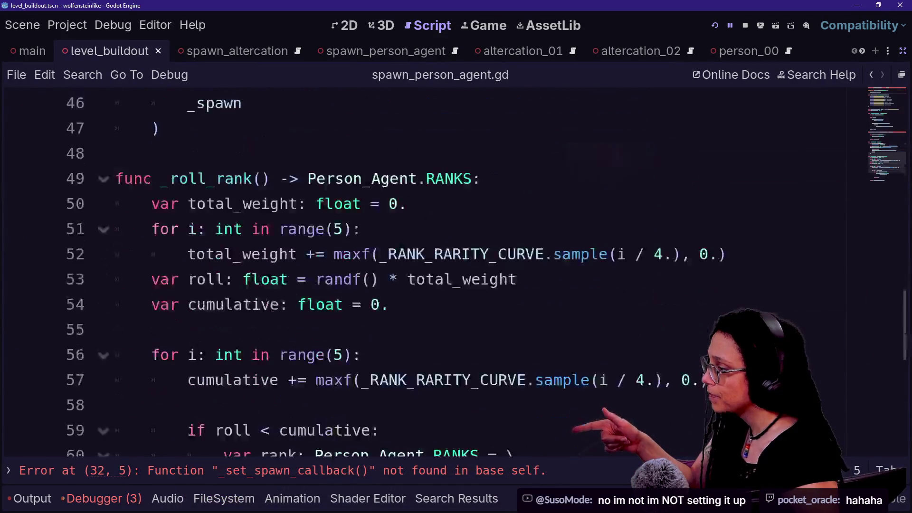
scroll(376, 266, "up", 9)
scroll(376, 266, "up", 4)
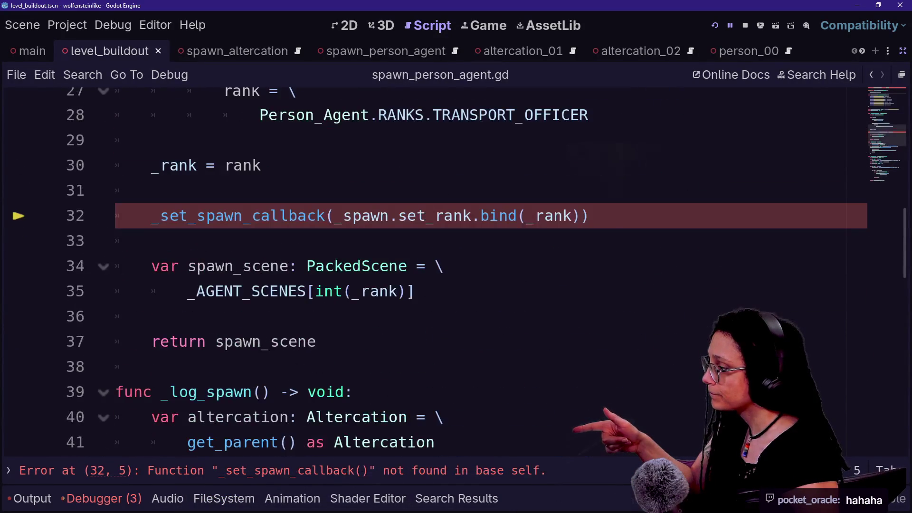
scroll(376, 266, "up", 2)
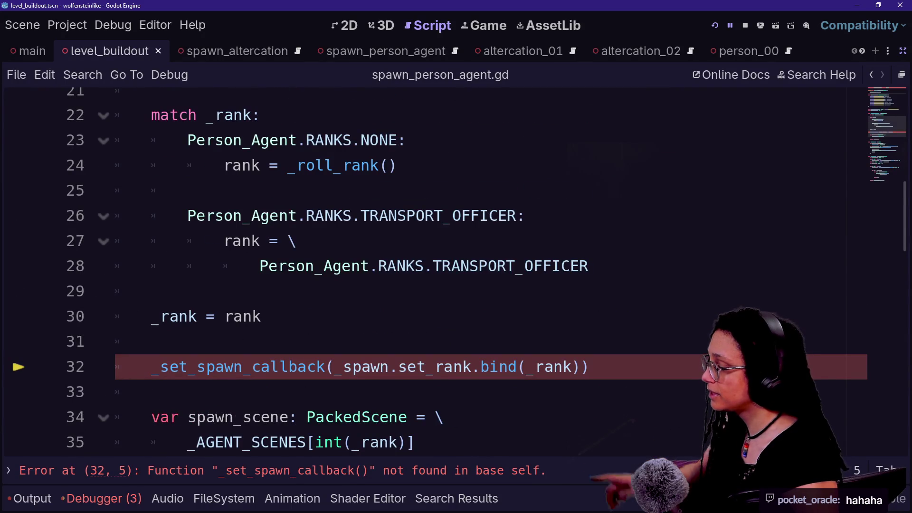
left_click(426, 367)
Search all project files for 'set_rank(' and jump to its definition in person_agent.gd
key("ctrl+shift+f")
type("set_rank")
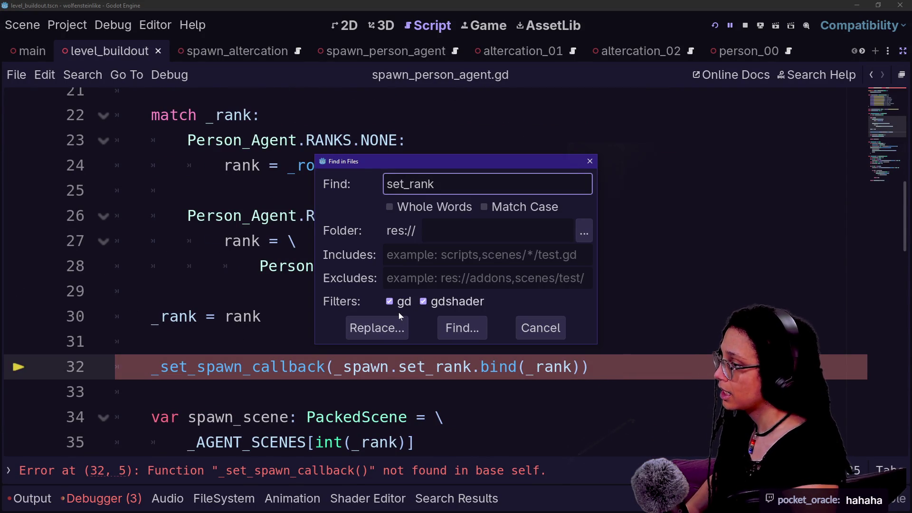
type("(")
key("Return")
left_click(164, 298)
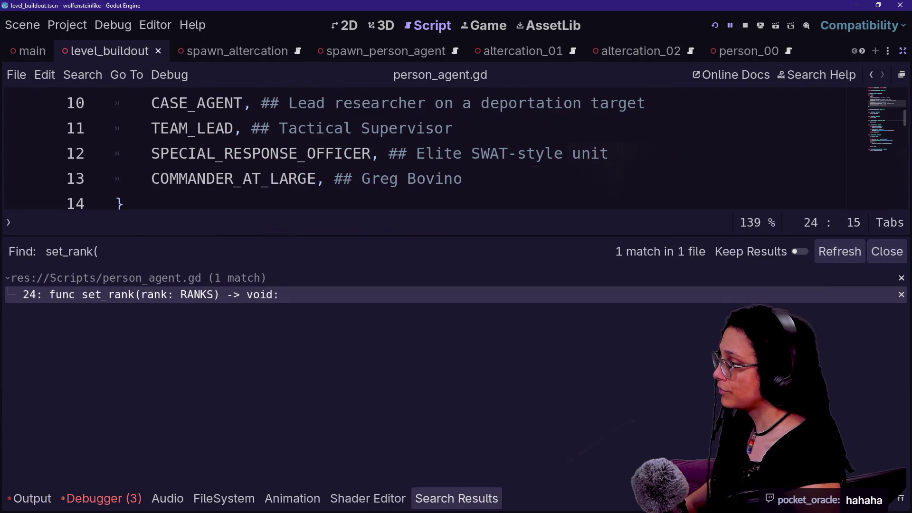
Hide the search results, scroll the definition, and go back to the parent script person.gd
key("ctrl+j")
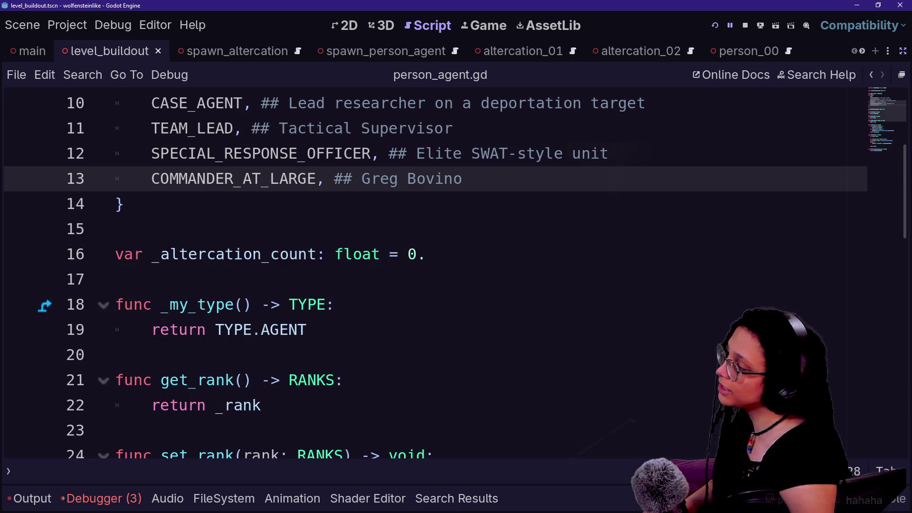
scroll(427, 273, "up", 3)
scroll(428, 273, "down", 8)
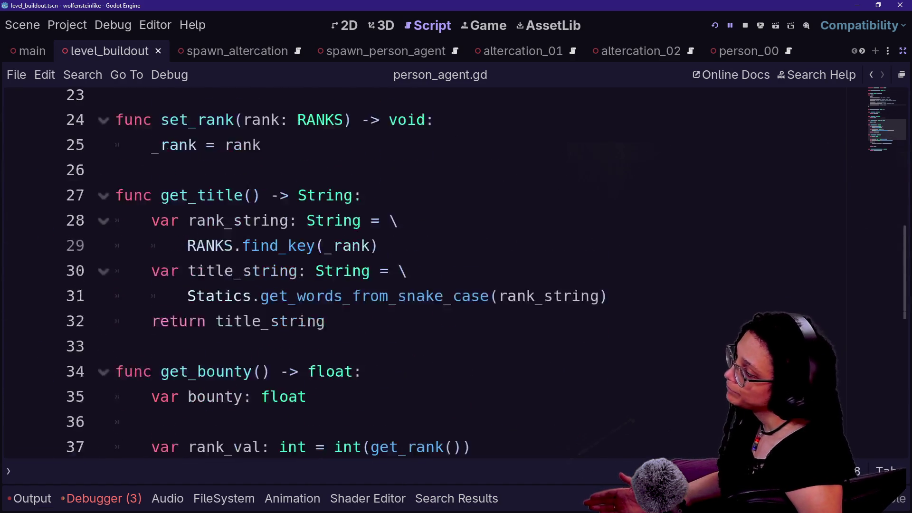
scroll(427, 273, "up", 7)
scroll(427, 274, "up", 1)
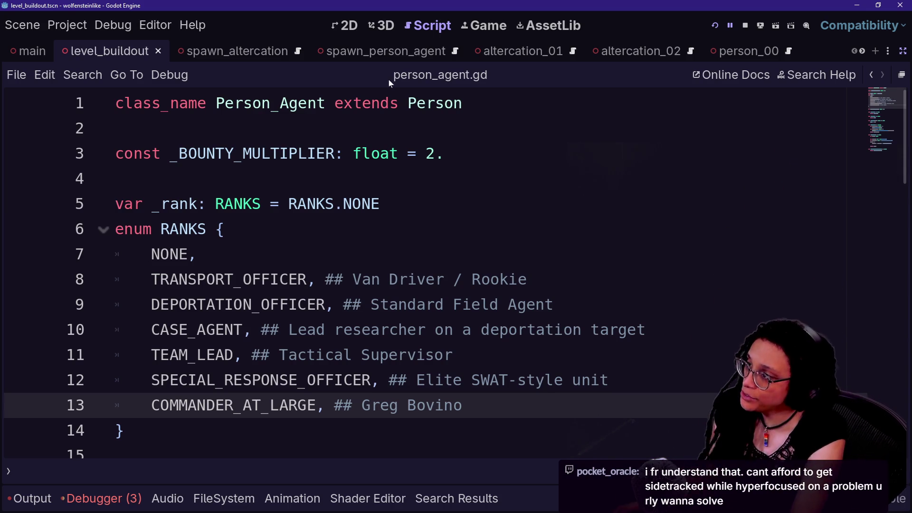
key("alt+Left")
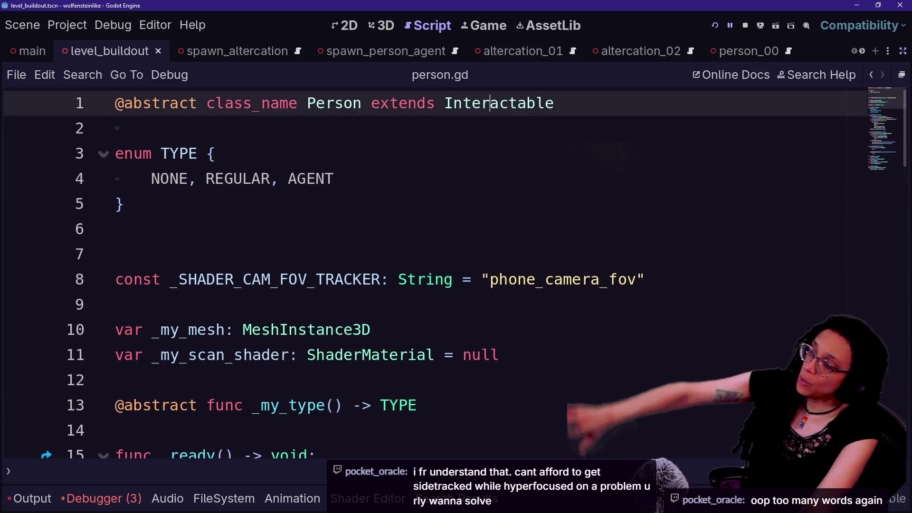
mouse_move(418, 355)
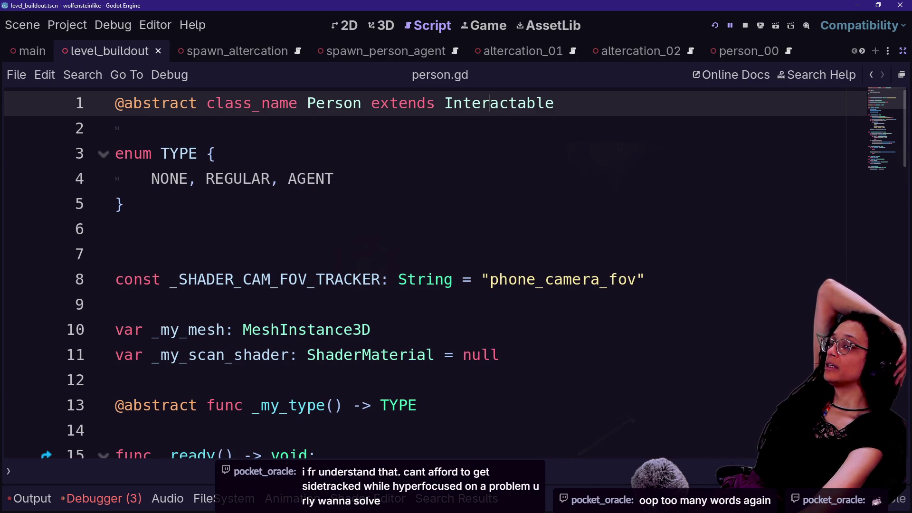
left_click(151, 128)
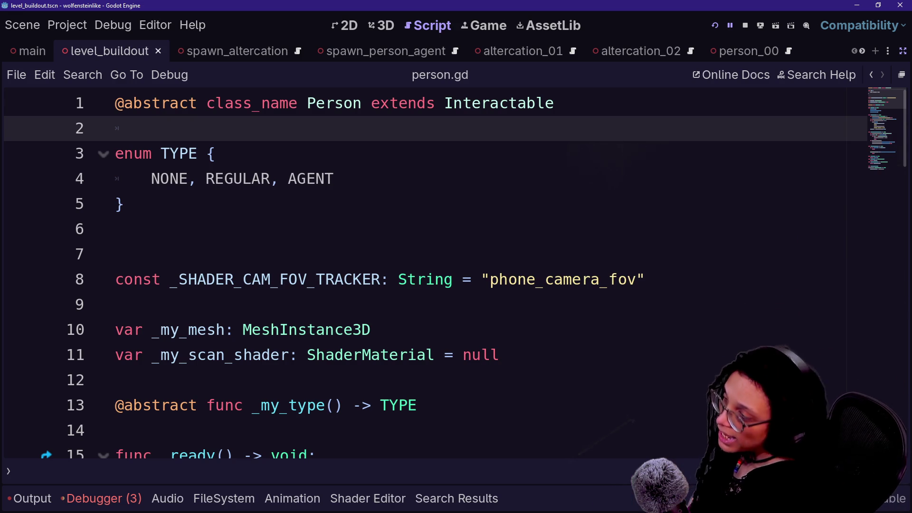
left_click(115, 304)
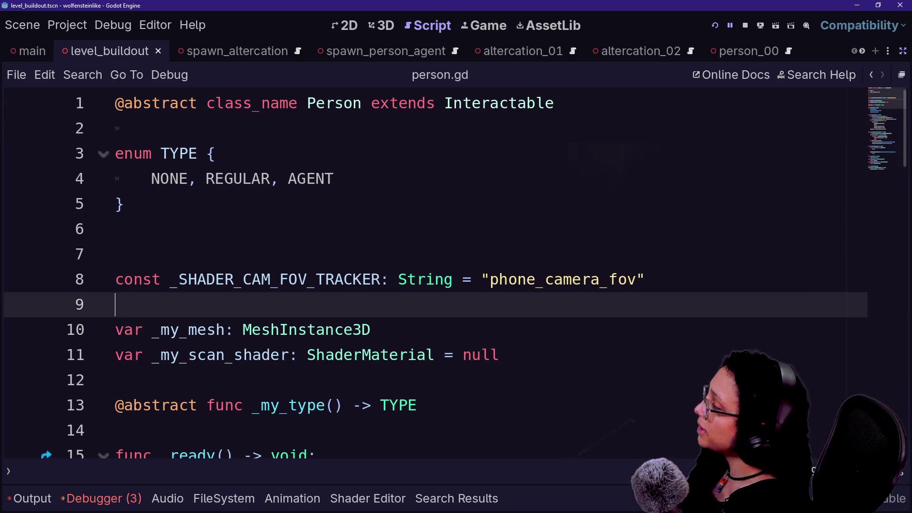
Delete the extra blank line after the TYPE enum, restoring the accidentally deleted enum line
left_click(115, 230)
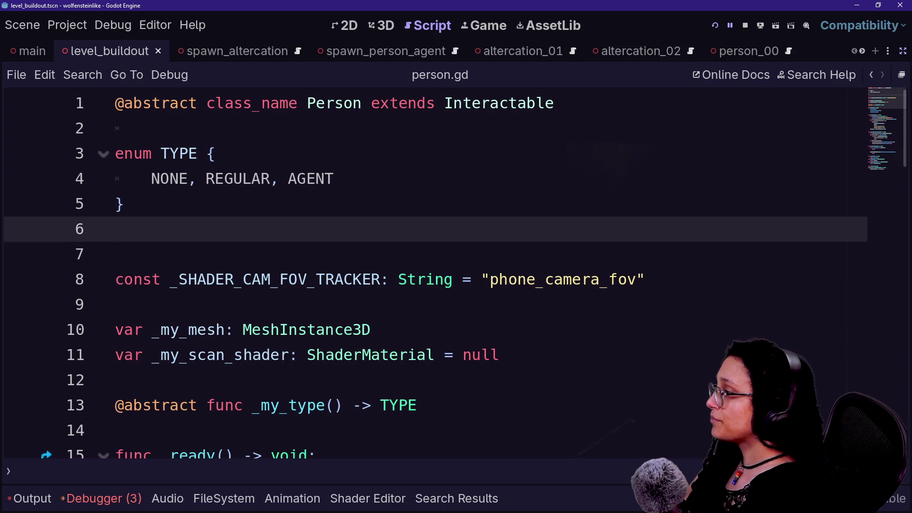
key("BackSpace")
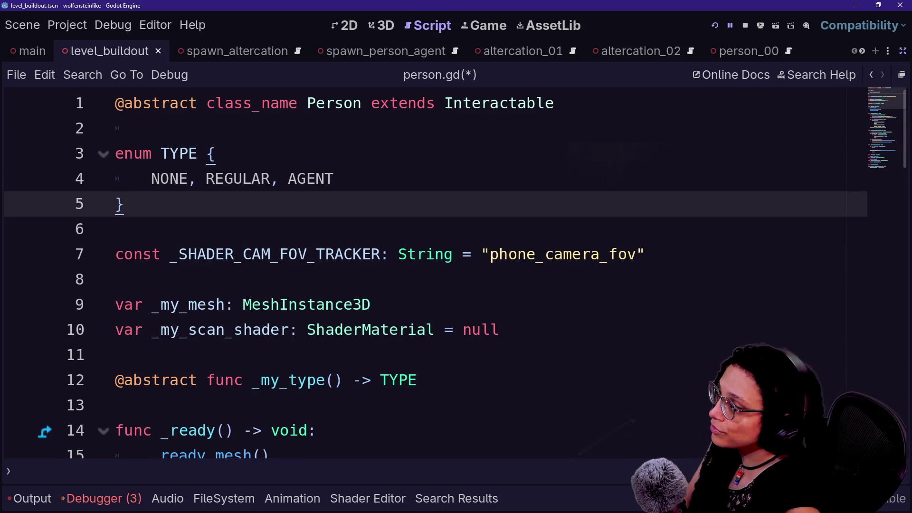
key("Up")
key("Up")
key("Up")
key("shift+Down")
key("shift+End")
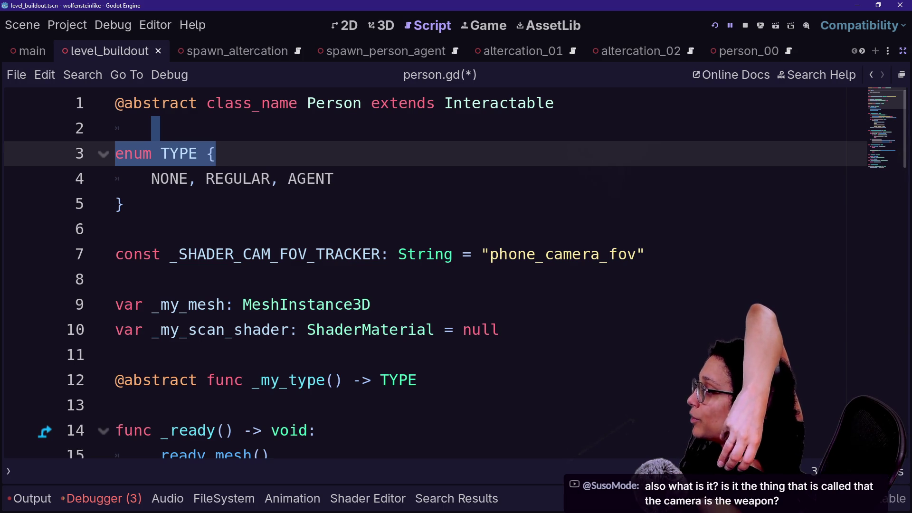
key("BackSpace")
left_click(334, 154)
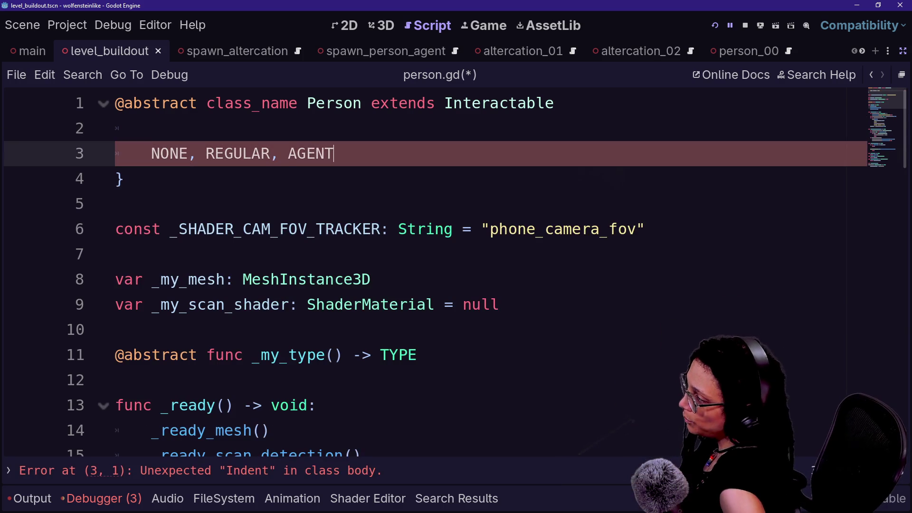
key("ctrl+z")
Step through _ready_mesh and the scan detection function around lines 28–31
left_click(335, 179)
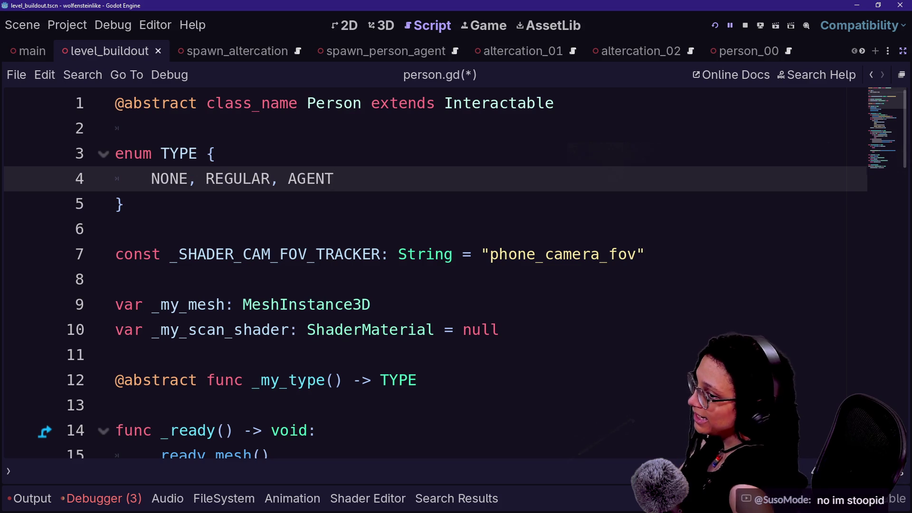
key("Down")
key("Down")
key("Down")
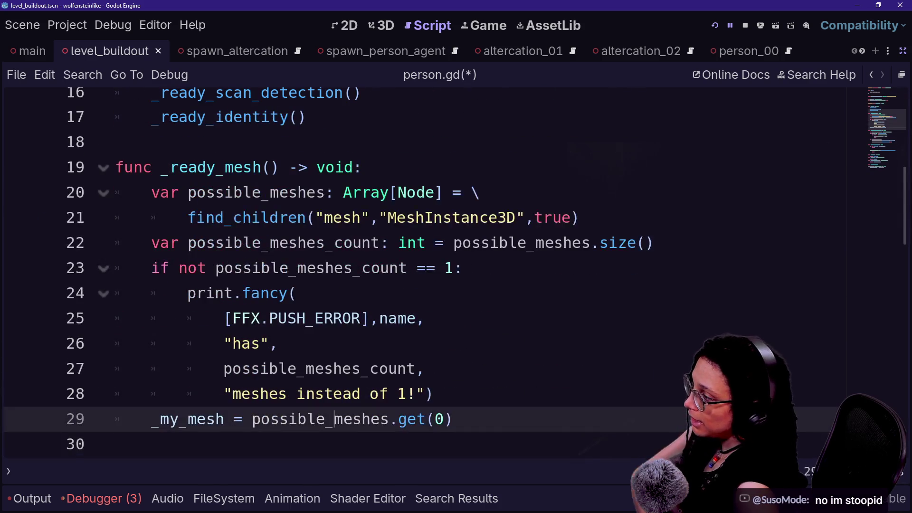
key("Up")
key("Up")
key("Up")
key("Down")
key("Down")
key("Down")
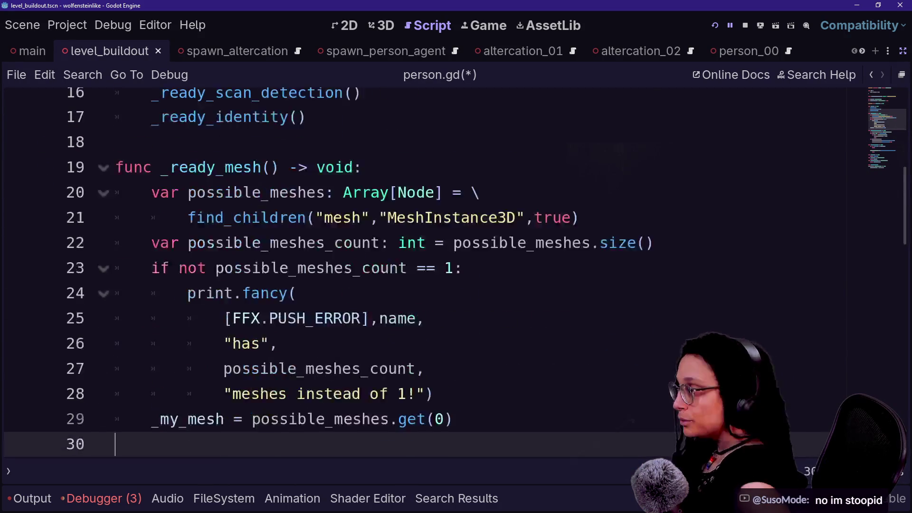
key("Down")
key("Down")
key("Down")
key("Up")
key("Up")
key("Up")
key("Up")
key("Down")
key("Down")
key("Down")
key("Up")
key("Down")
key("Up")
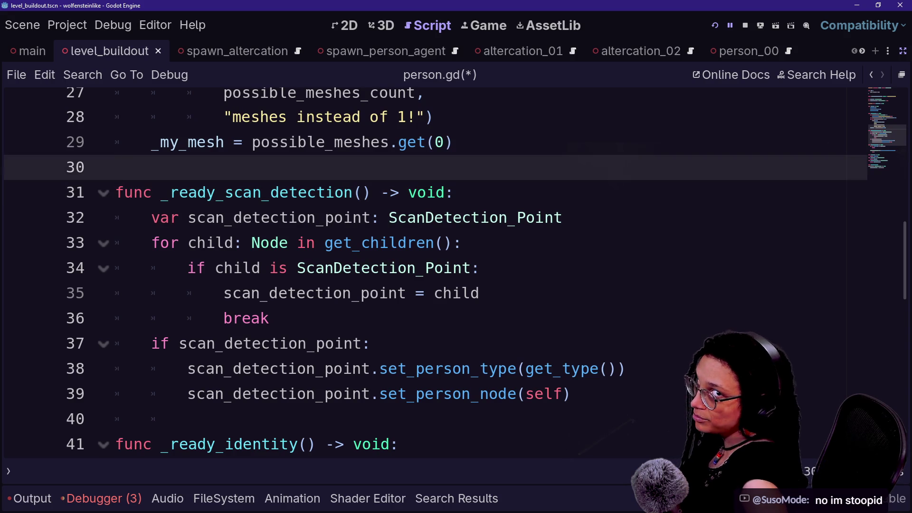
Move through _ready_identity and get_mesh to the end of person.gd, then search it for 'set_ran'
key("Down")
key("Down")
key("Down")
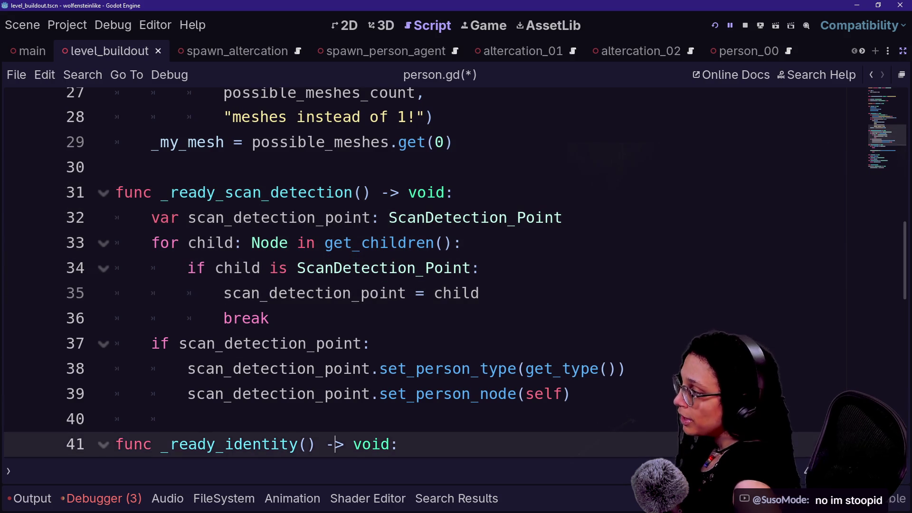
key("Down")
key("Down")
key("Down")
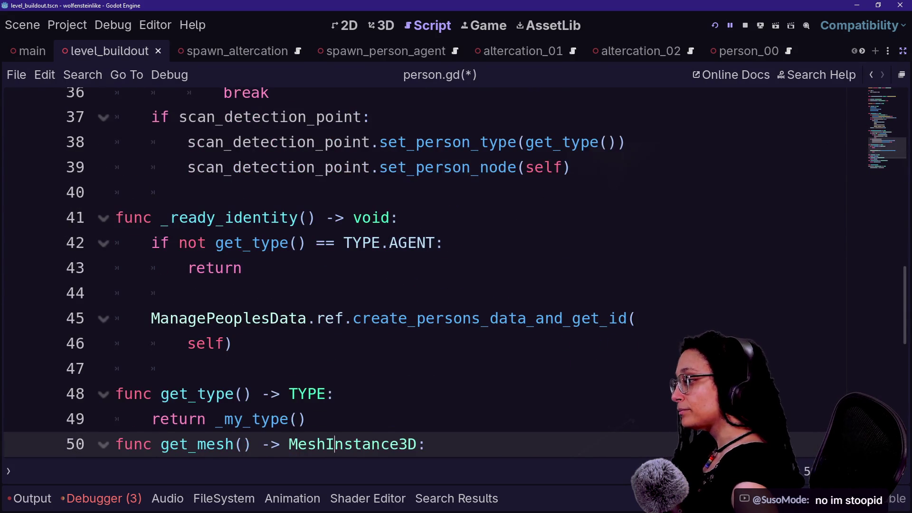
key("Down")
key("Down")
key("Down")
key("Up")
key("Up")
key("Up")
key("ctrl+End")
key("Up")
key("Up")
key("Up")
key("Up")
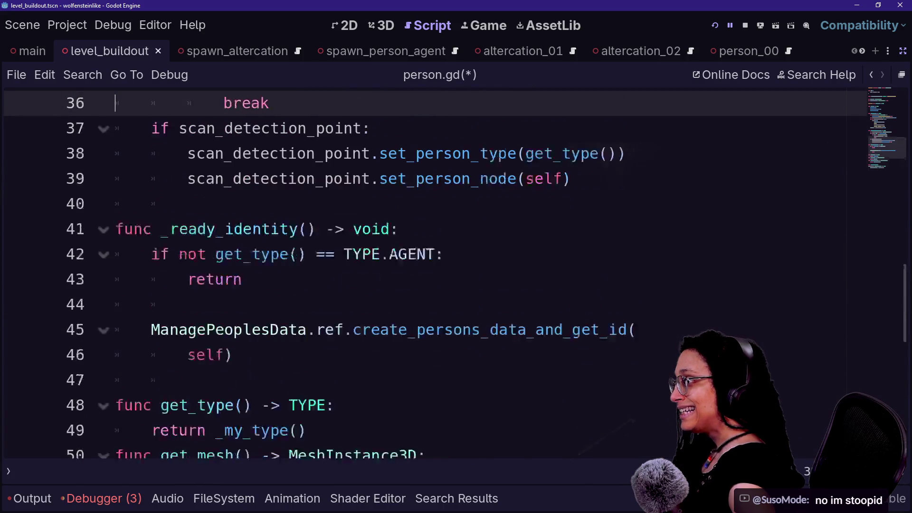
key("Up")
key("Up")
key("Up")
key("ctrl+f")
type("set")
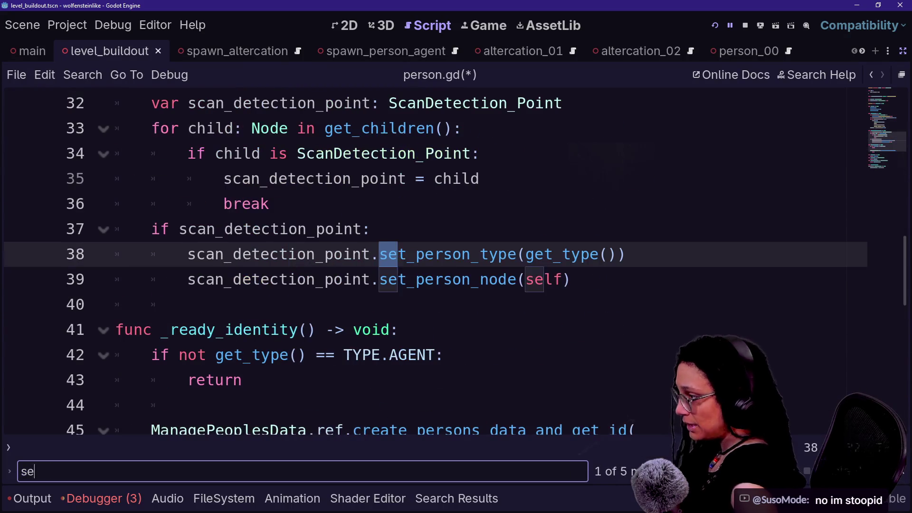
type("_ran")
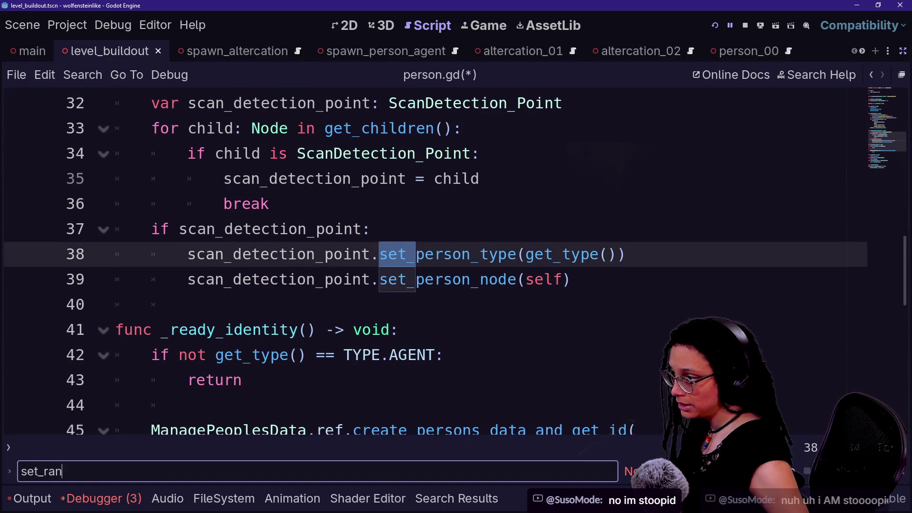
Search all project files for set_rank and open the person_agent.gd match at line 24
key("ctrl+shift+f")
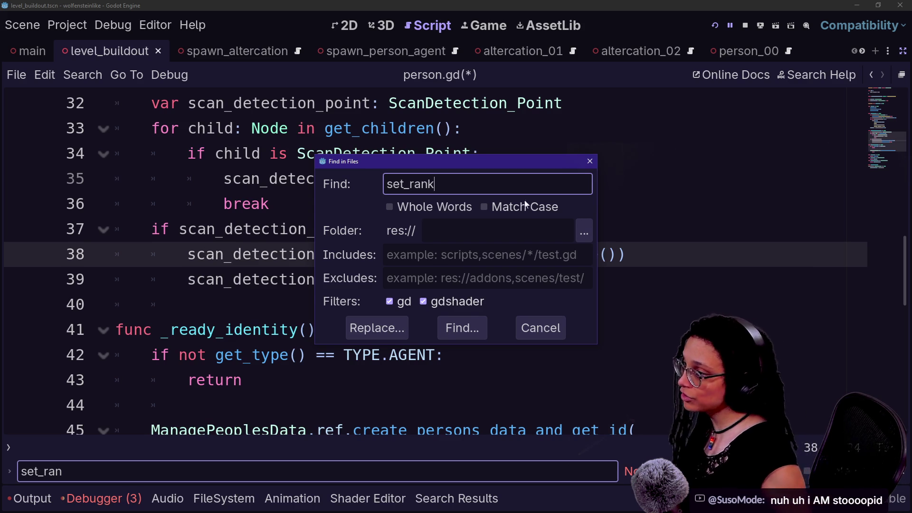
key("Return")
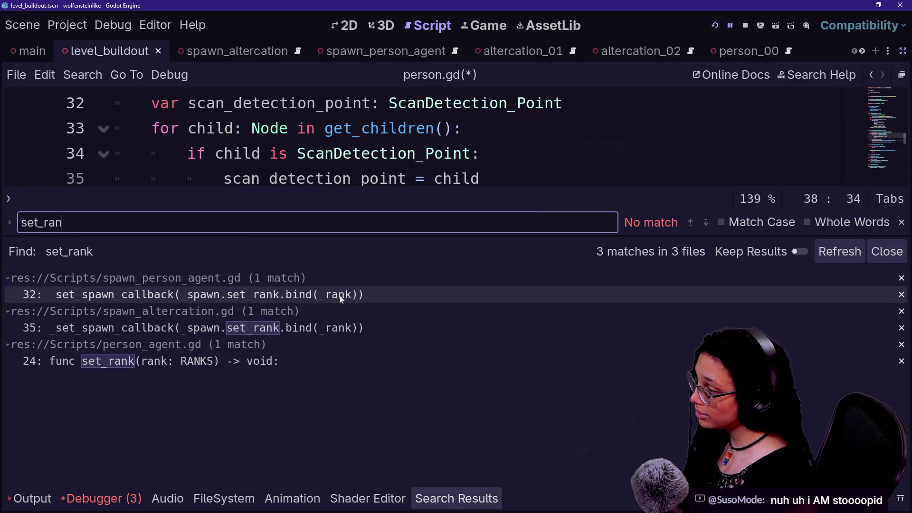
left_click(236, 364)
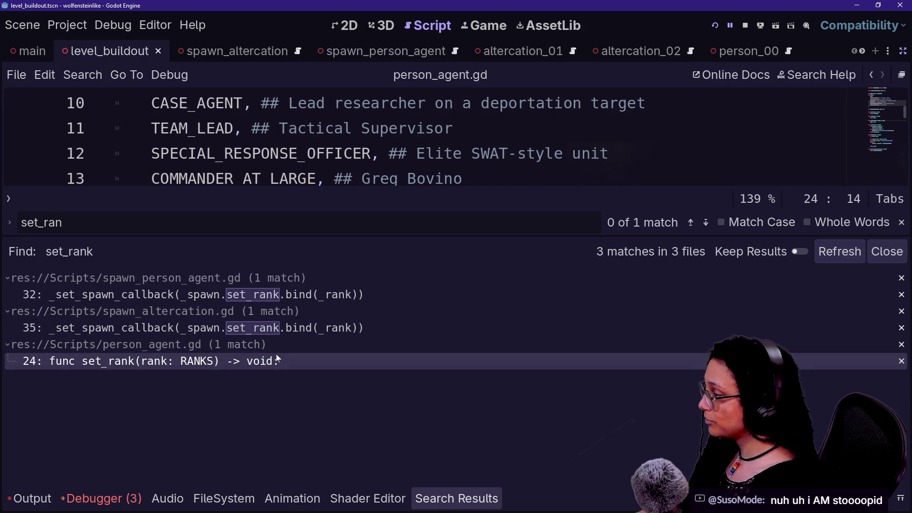
left_click(269, 367)
Move the caret from line 22 into get_title and step down through that function
left_click(266, 129)
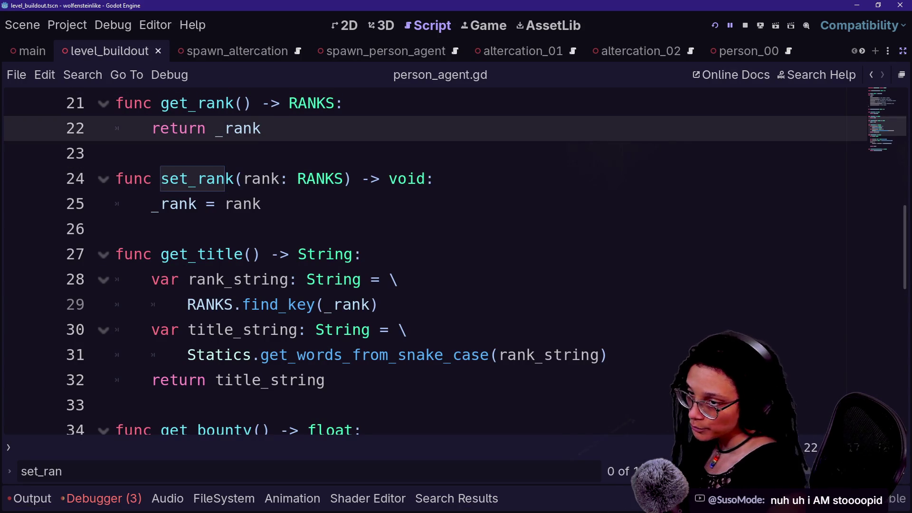
left_click(363, 254)
key("Down")
key("Down")
key("Down")
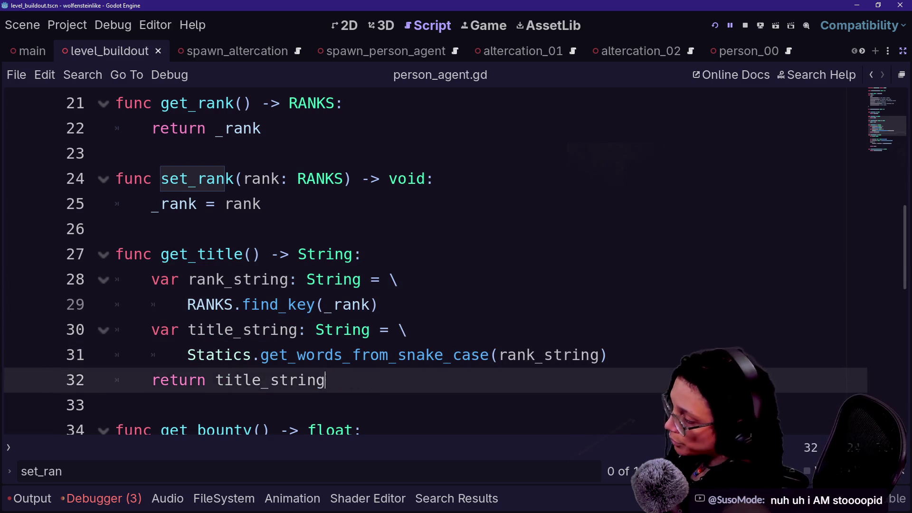